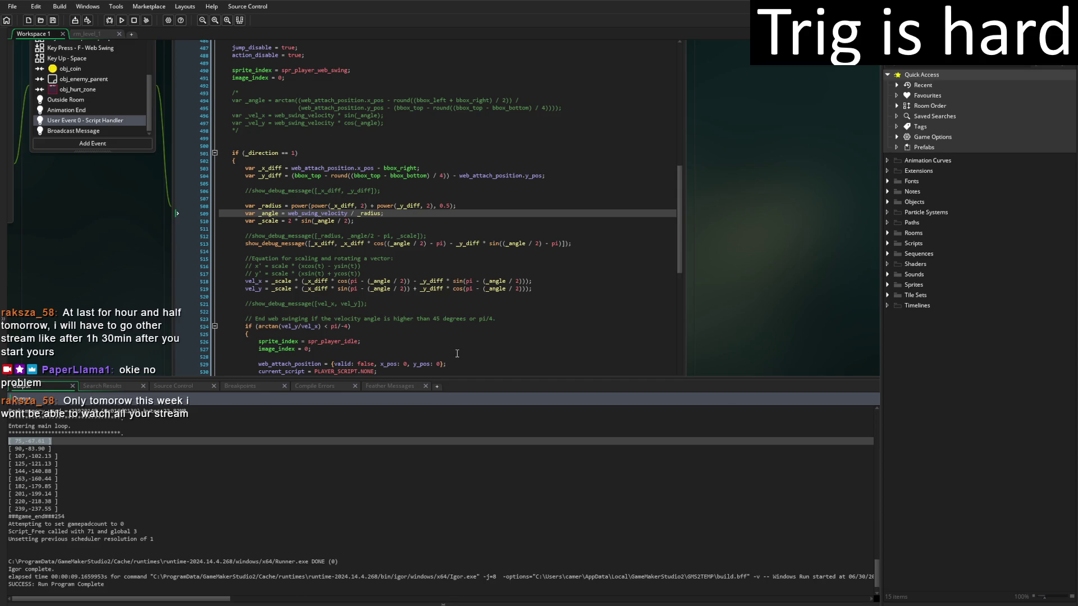
Try removing 'pi -' from the vel_x cos term on line 518, then undo the trial edit.
click(368, 281)
key(BackSpace)
key(BackSpace)
key(BackSpace)
text(- pi)
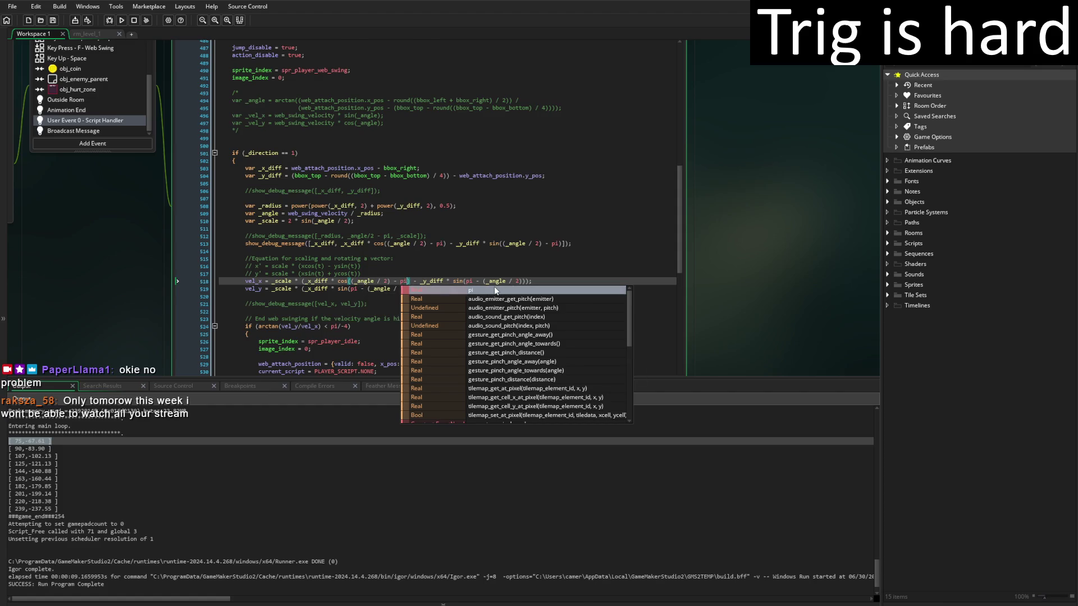
key(ctrl+z)
key(ctrl+z)
key(ctrl+z)
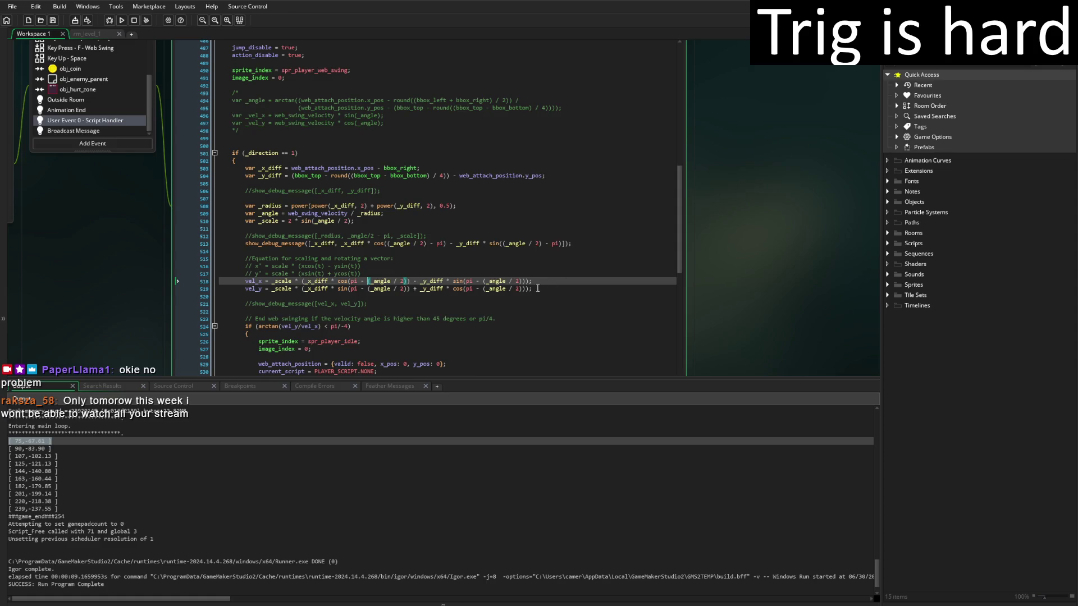
Run the game to print the debug velocity values from line 513.
scroll(538, 288, up, 2)
click(443, 301)
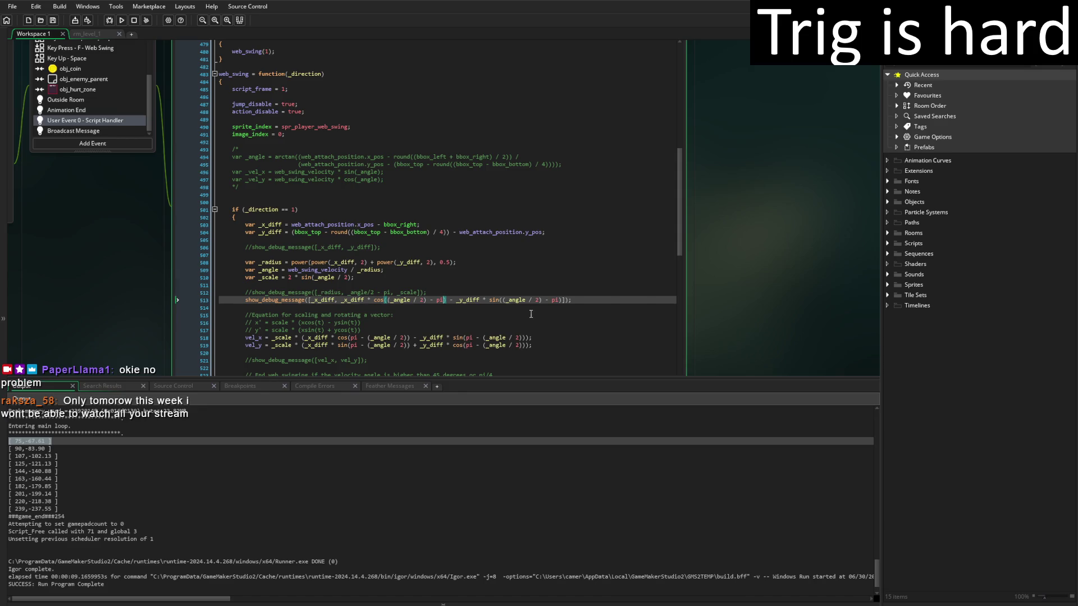
click(454, 300)
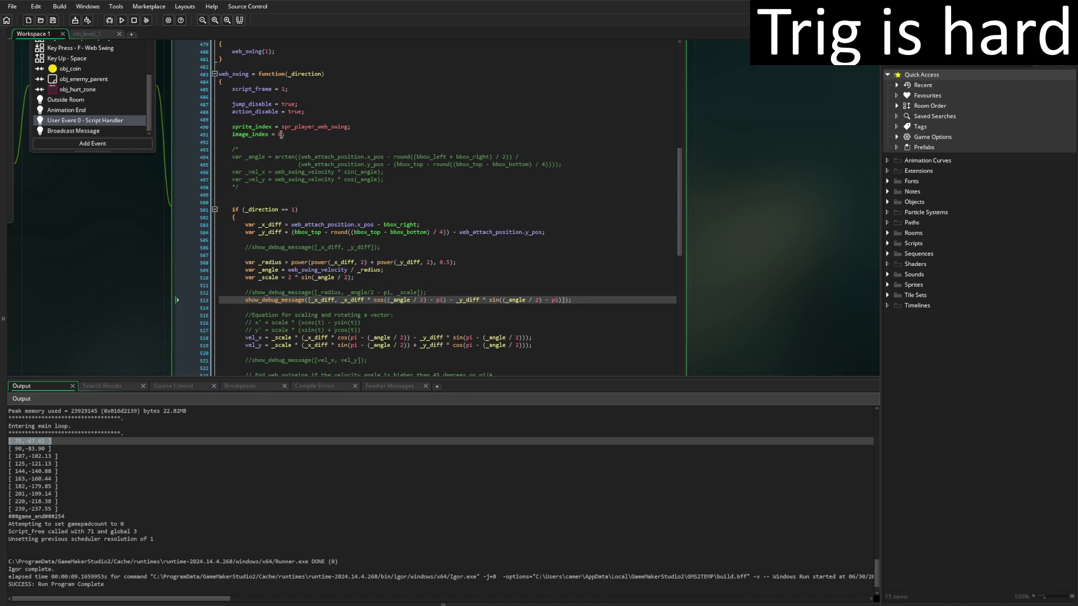
click(121, 20)
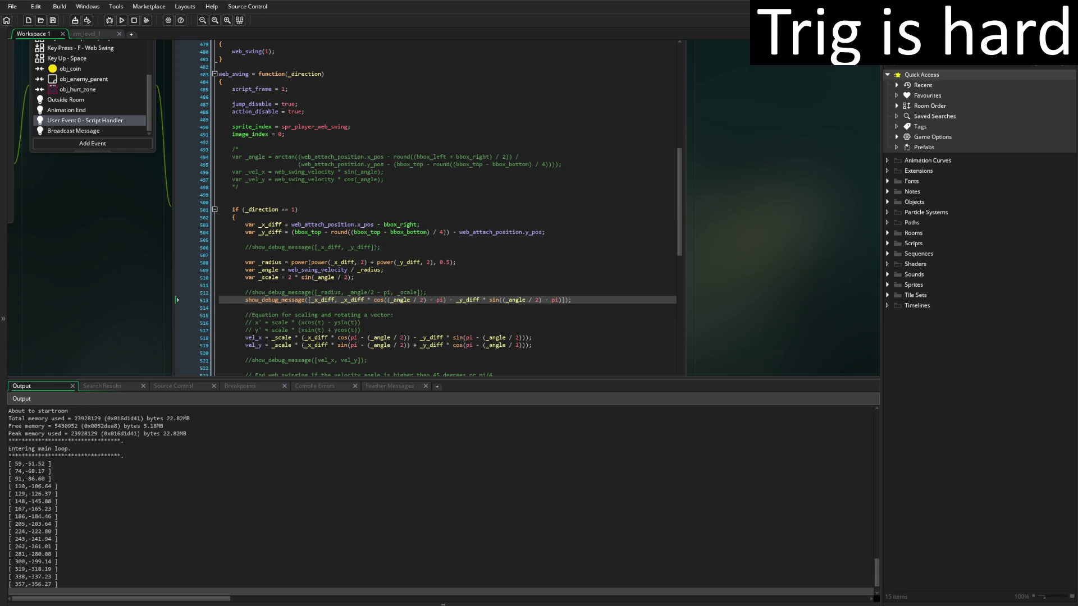
On line 513, change the minus before _y_diff to a plus.
scroll(159, 525, up, 5)
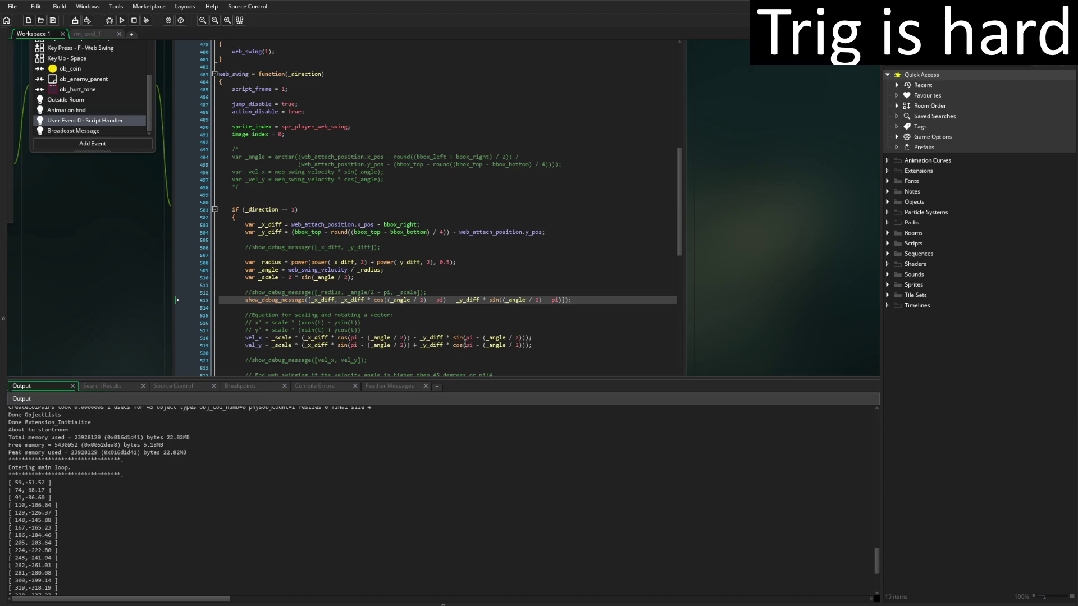
click(454, 303)
key(BackSpace)
text(+)
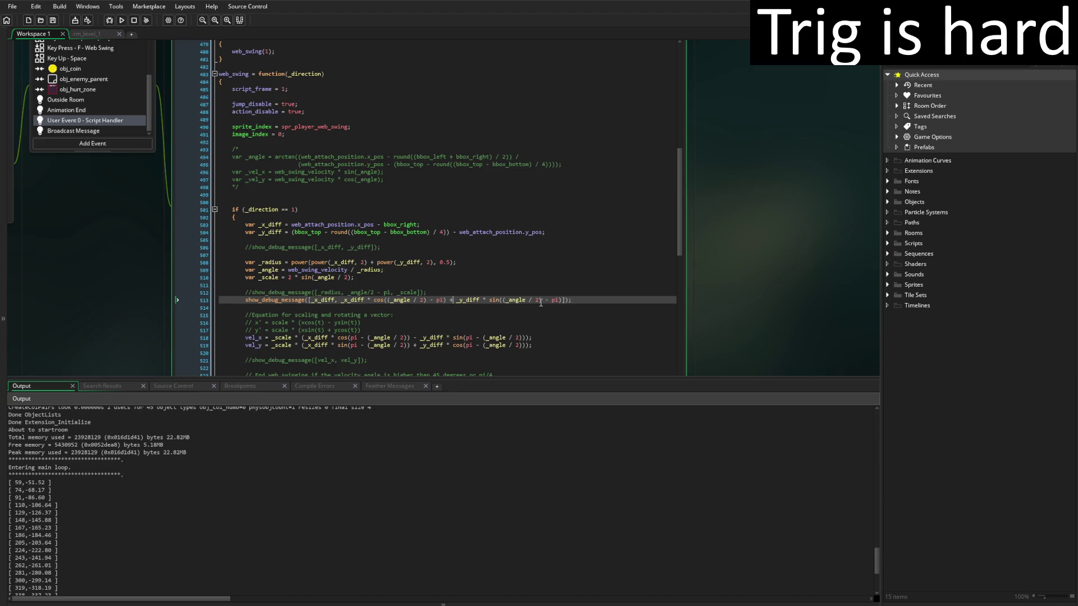
Change the cos argument on line 513 from (_angle / 2) - pi to pi - (_angle / 2).
double_click(439, 300)
key(BackSpace)
Change the sin argument to pi - (_angle / 2) as well and rerun the game.
key(BackSpace)
key(BackSpace)
key(BackSpace)
key(Left)
key(Left)
key(Left)
text(pi -)
click(557, 300)
key(BackSpace)
key(BackSpace)
key(BackSpace)
text(pi -)
click(125, 20)
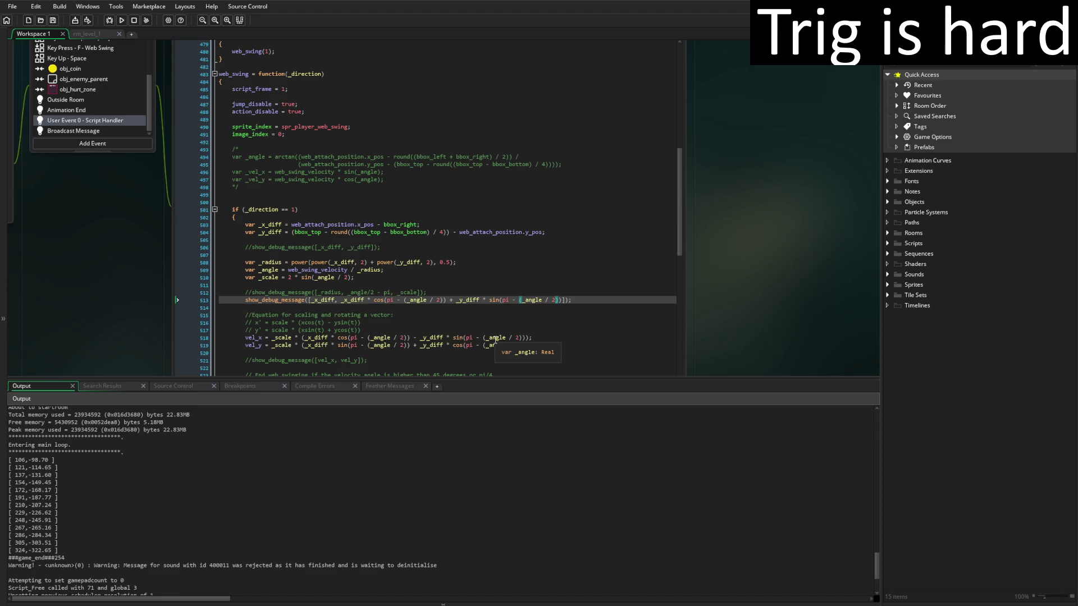
Delete the _x_diff * cos(pi - (_angle / 2)) term and its leftover plus from line 513.
click(444, 299)
mouse_move(380, 296)
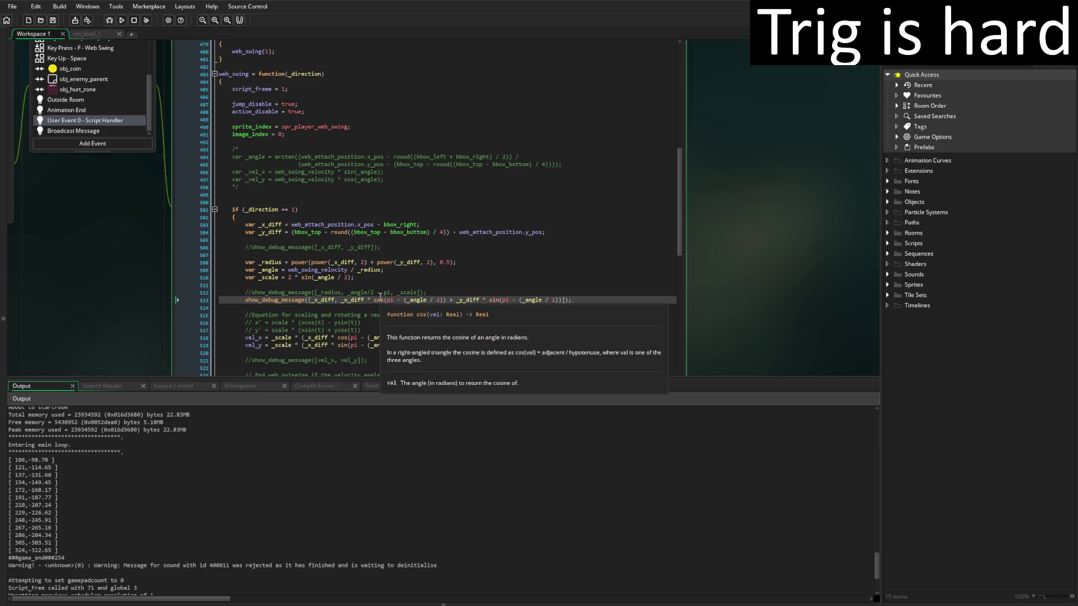
shift+click(341, 300)
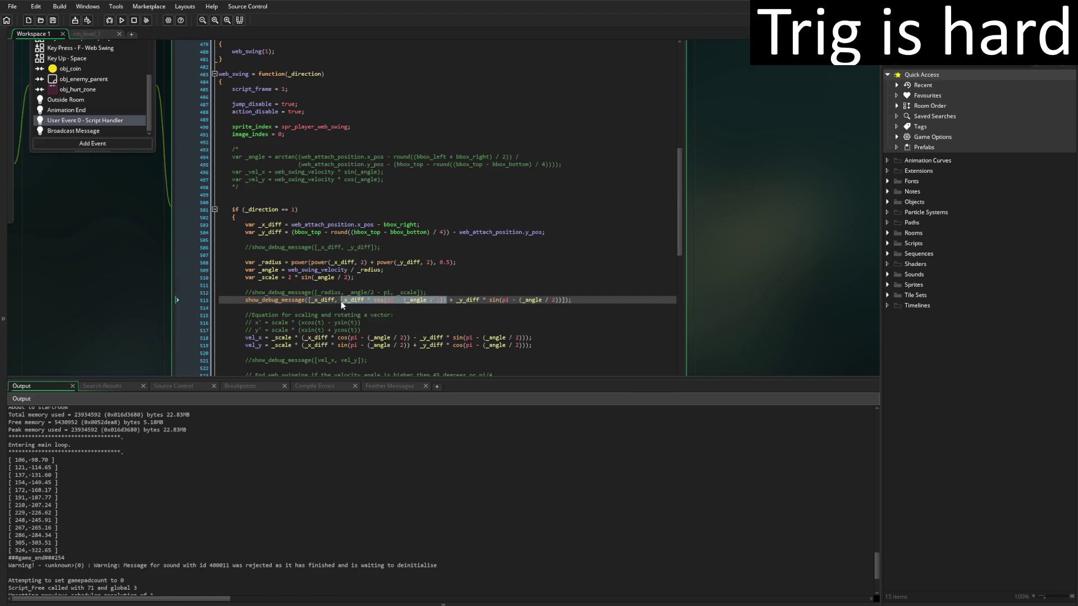
key(BackSpace)
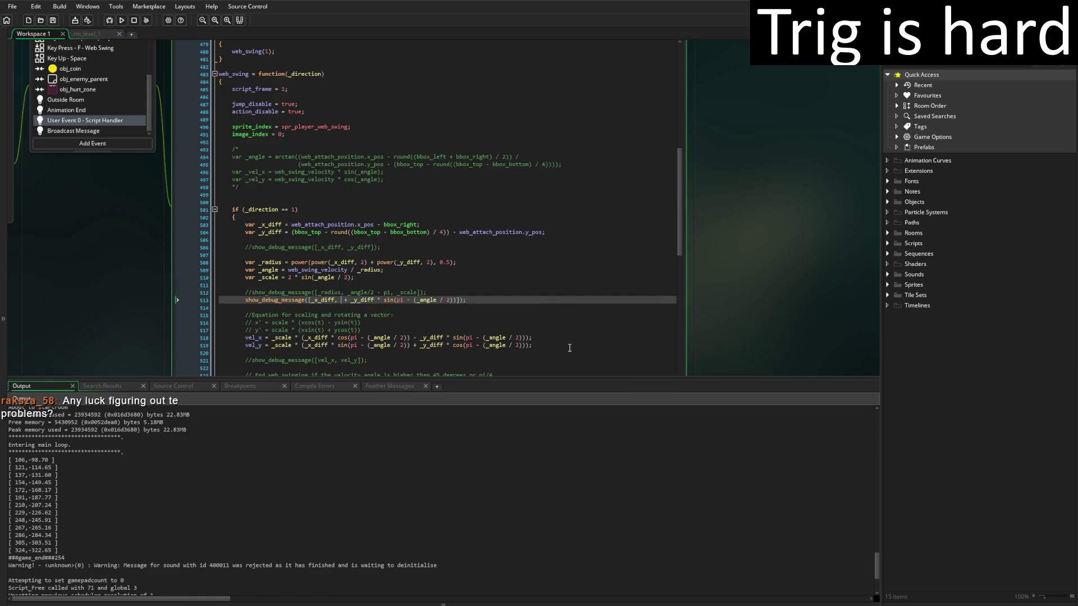
key(Delete)
key(Delete)
key(Delete)
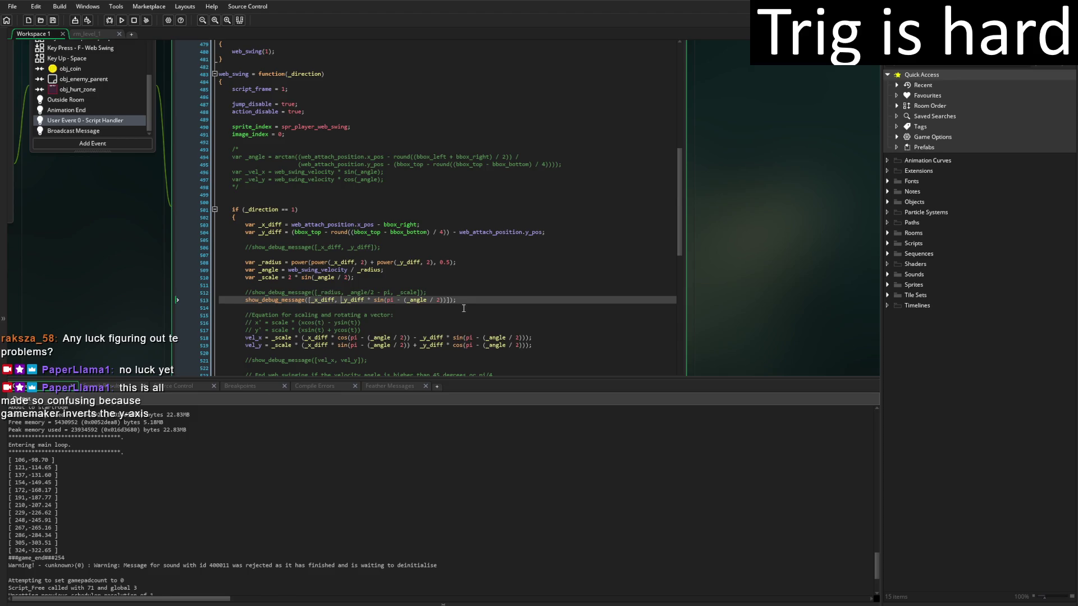
Append '- _x_diff * cos(pi - (_angle / 2))' before the closing bracket and rerun the game.
click(448, 299)
key(Left)
key(Right)
text(- _x_diff * cos(pi - (_angle / 2)))
click(123, 21)
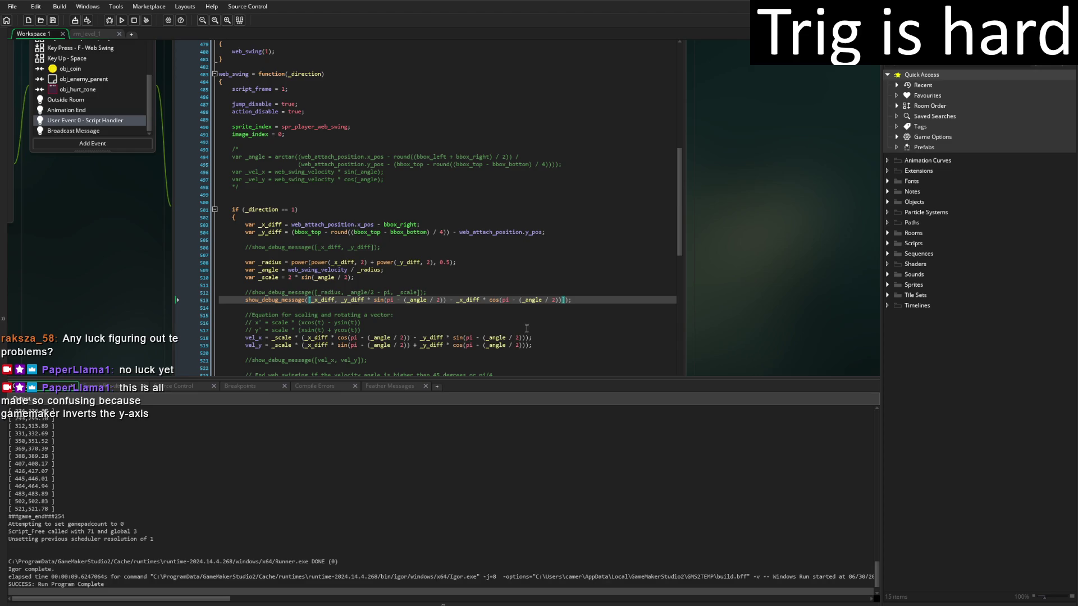
scroll(402, 486, up, 6)
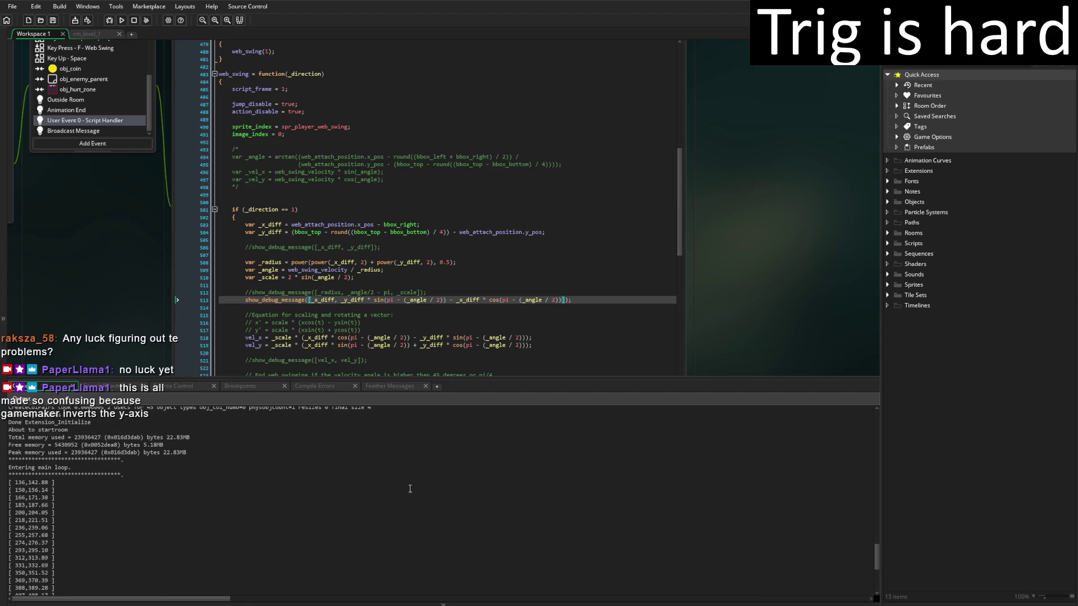
scroll(572, 322, down, 4)
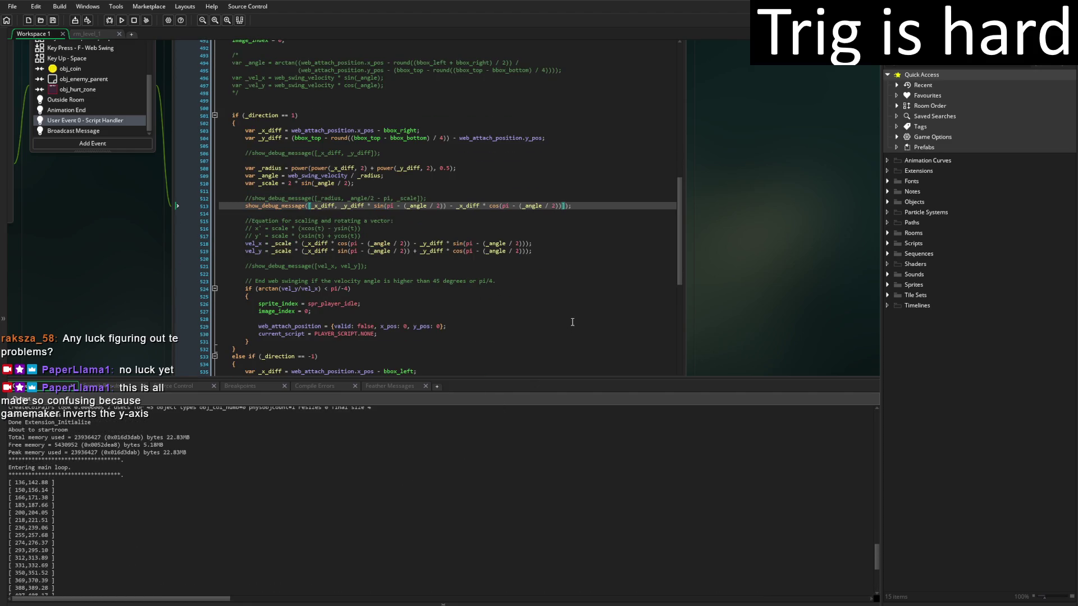
scroll(554, 319, up, 2)
scroll(527, 510, up, 2)
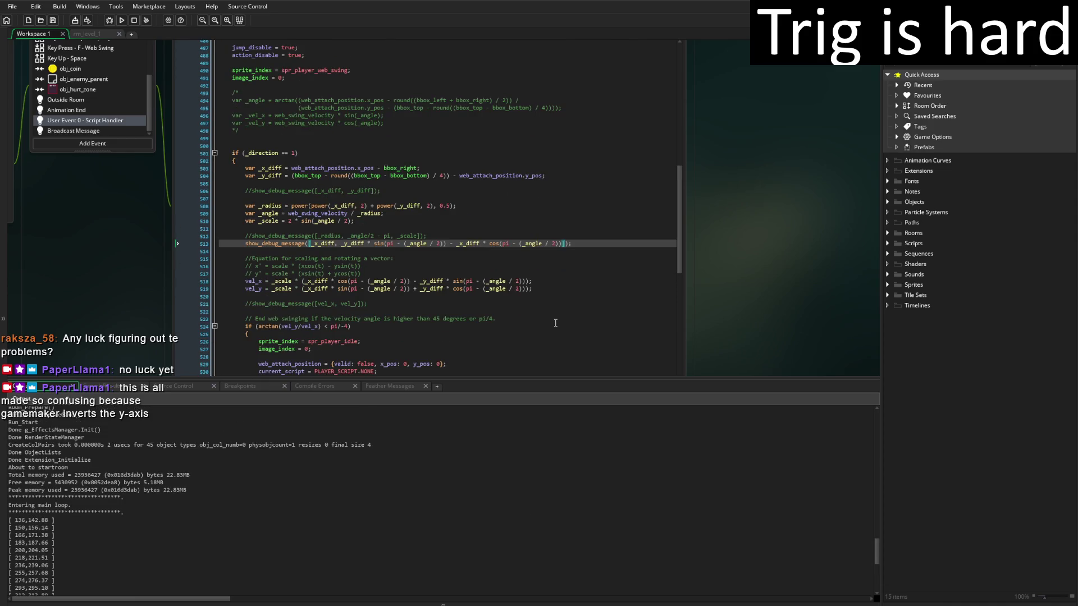
click(578, 245)
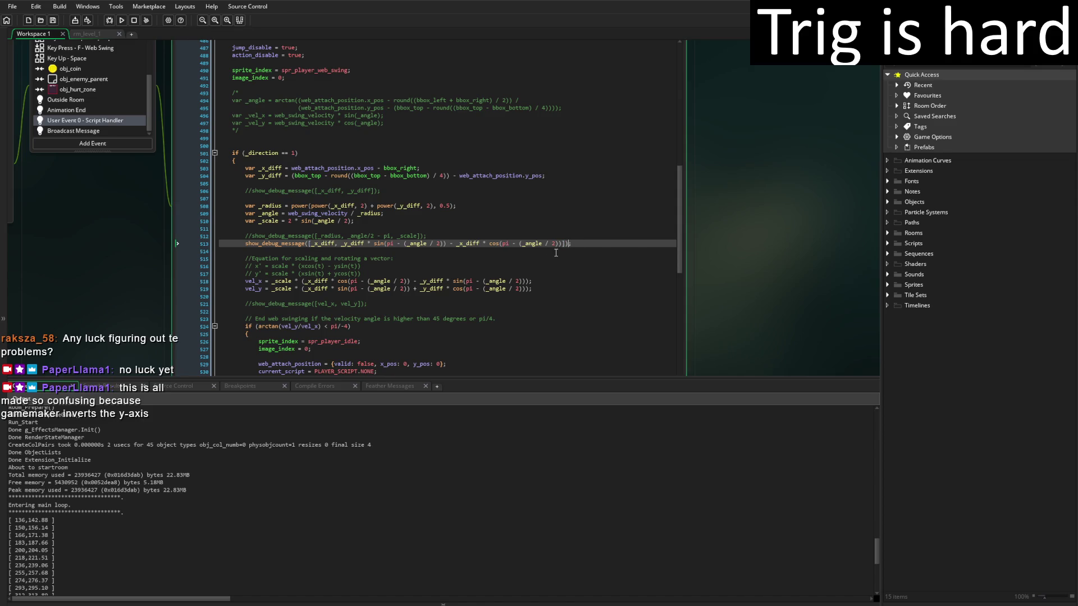
key(Left)
key(Left)
key(shift+Left)
key(shift+Left)
key(shift+Left)
key(shift+Left)
key(shift+Left)
key(shift+Left)
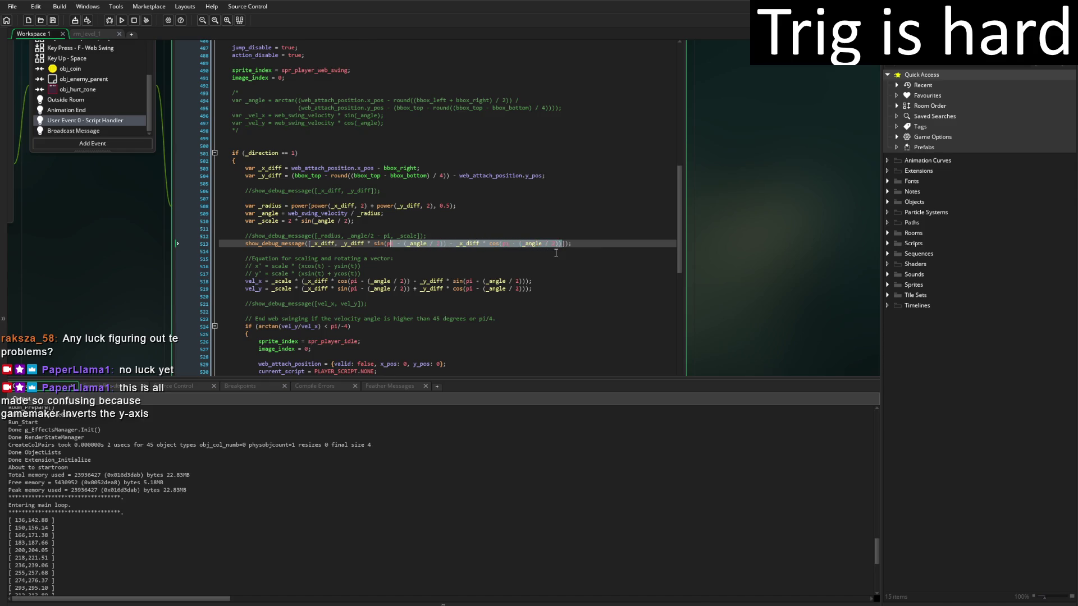
key(shift+Left)
key(shift+Left)
key(shift+Left)
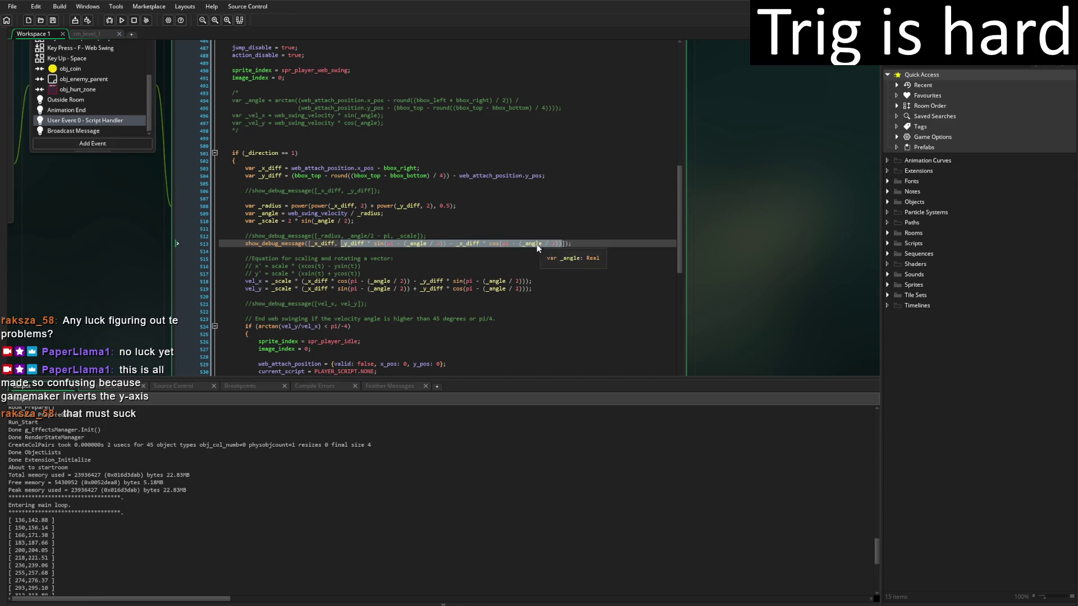
scroll(533, 247, down, 3)
scroll(322, 239, down, 1)
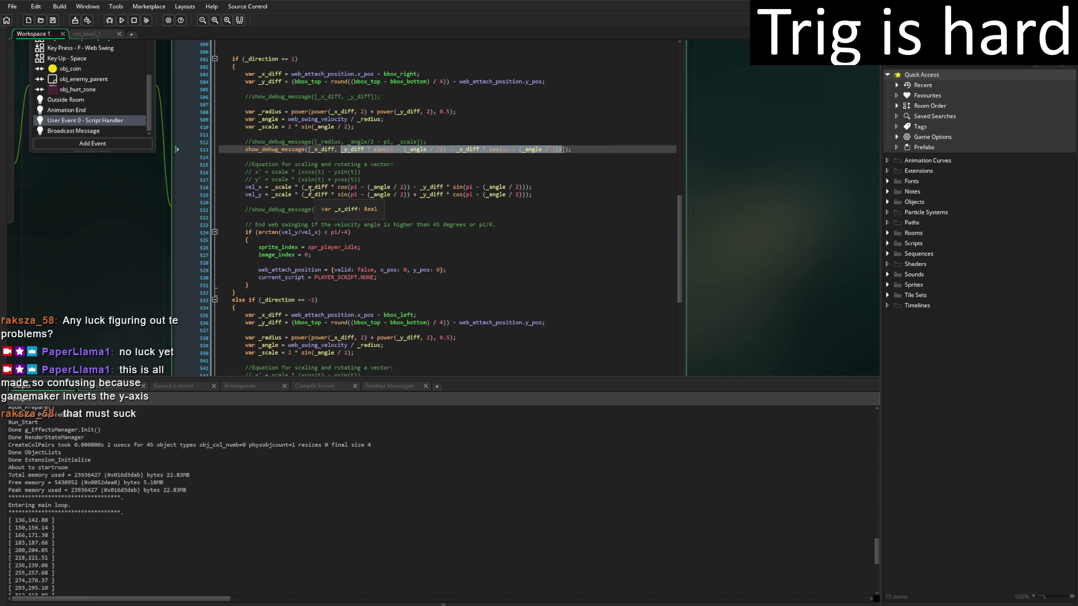
click(526, 187)
double_click(527, 187)
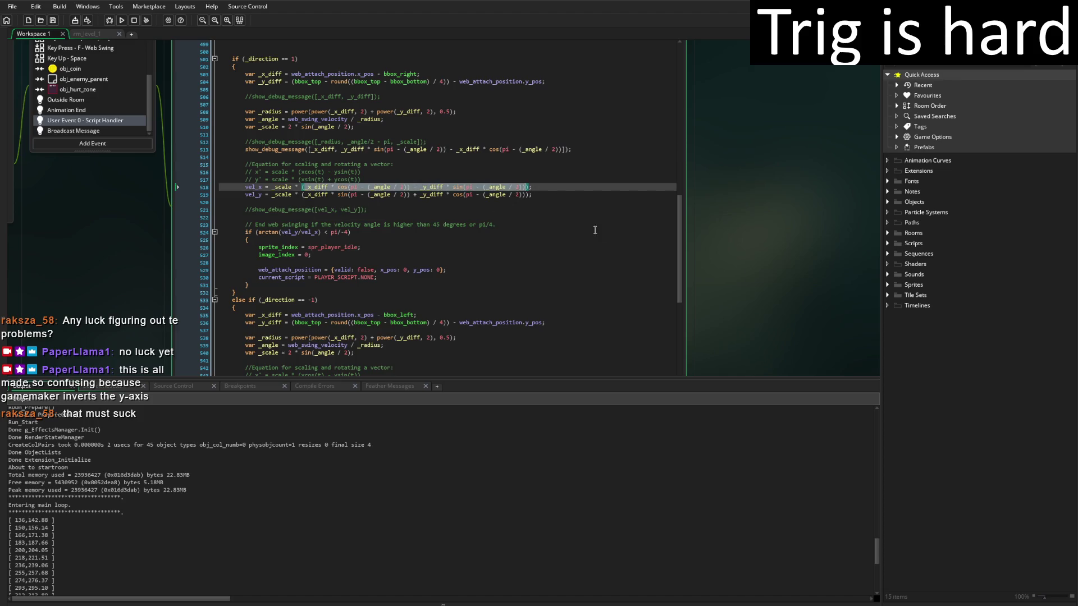
text((_y_diff * sin(pi - (_angle / 2)) - _x_diff * cos(pi - (_angle / 2))))
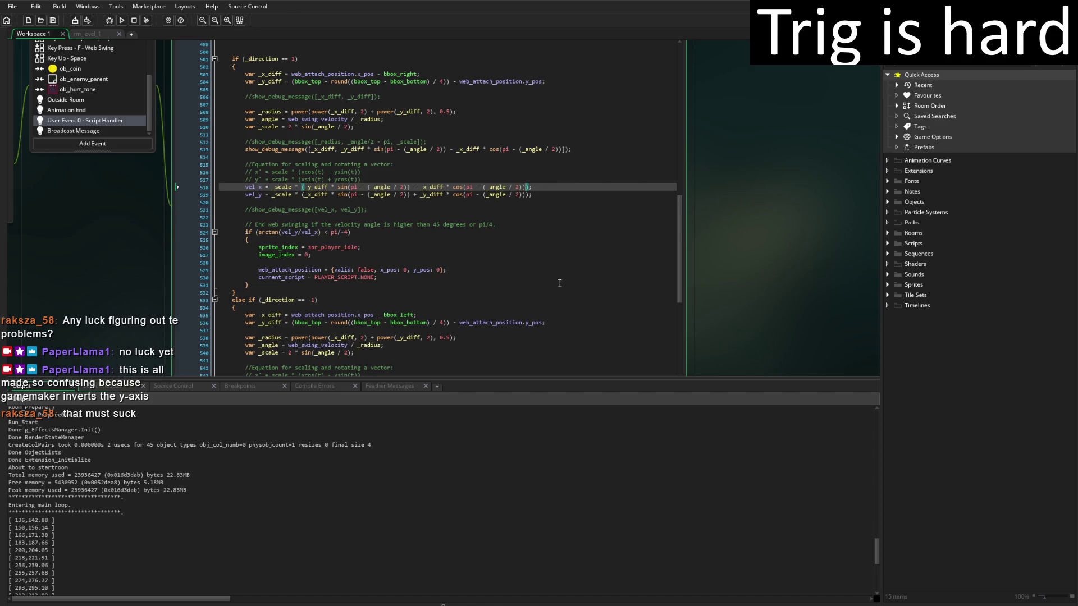
scroll(560, 283, up, 3)
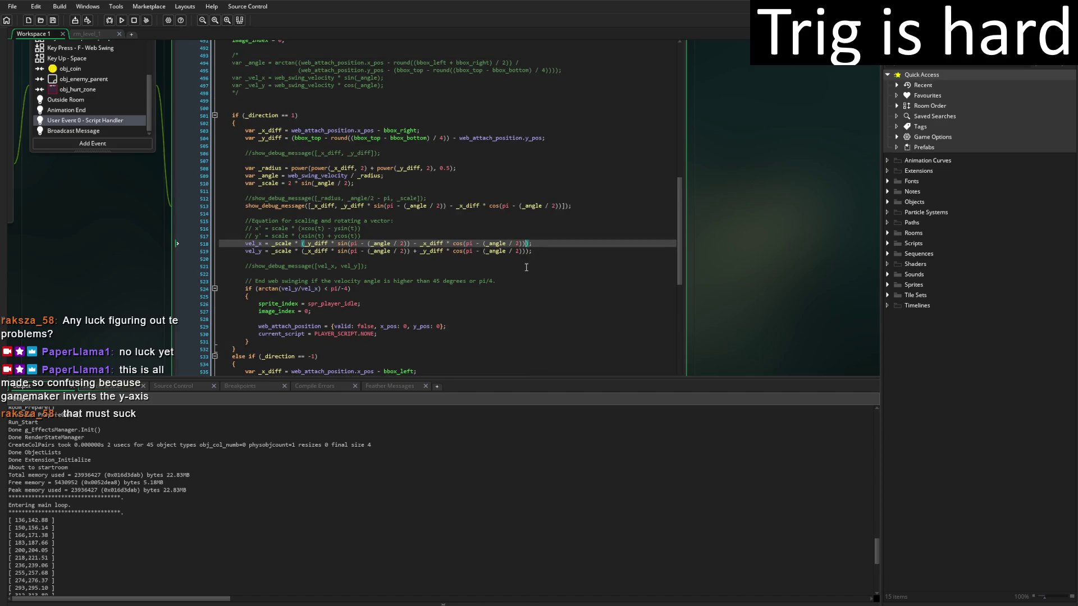
Run the game, try the web swing, and close it to return to the code.
click(121, 20)
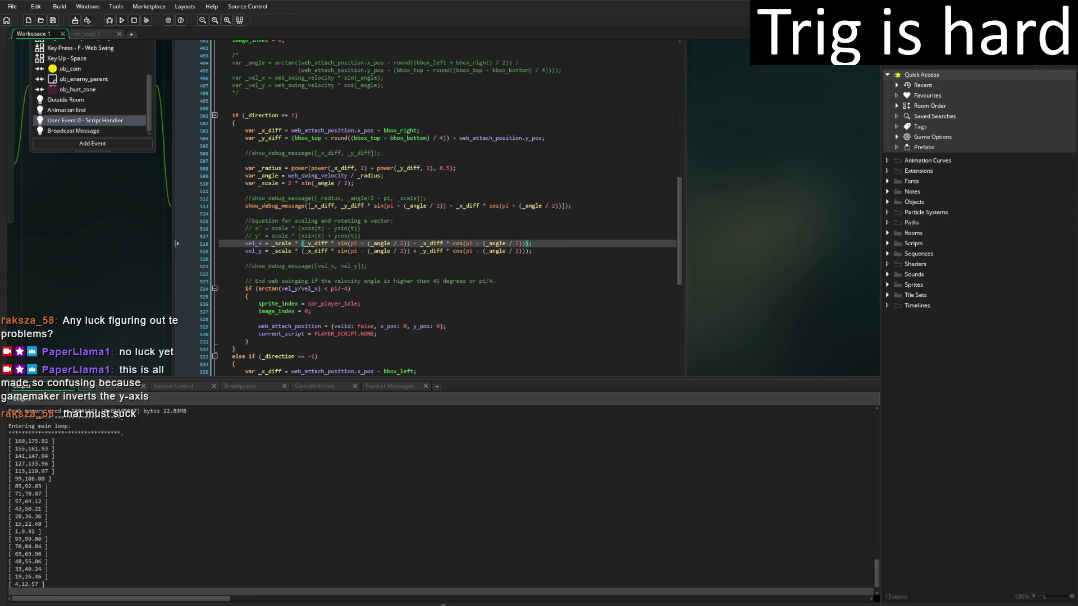
key(alt+Tab)
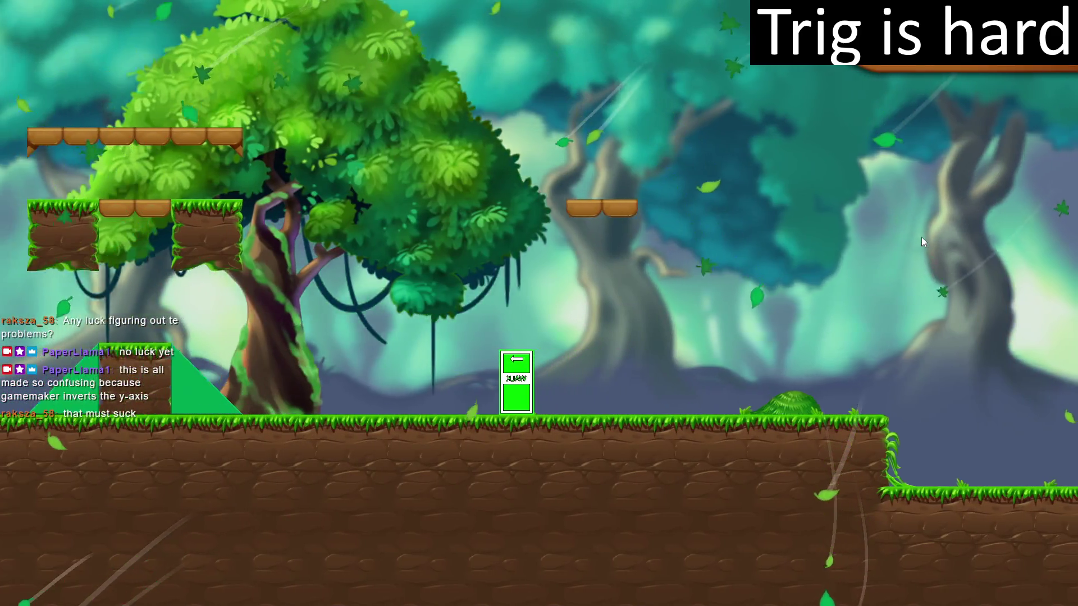
key(Escape)
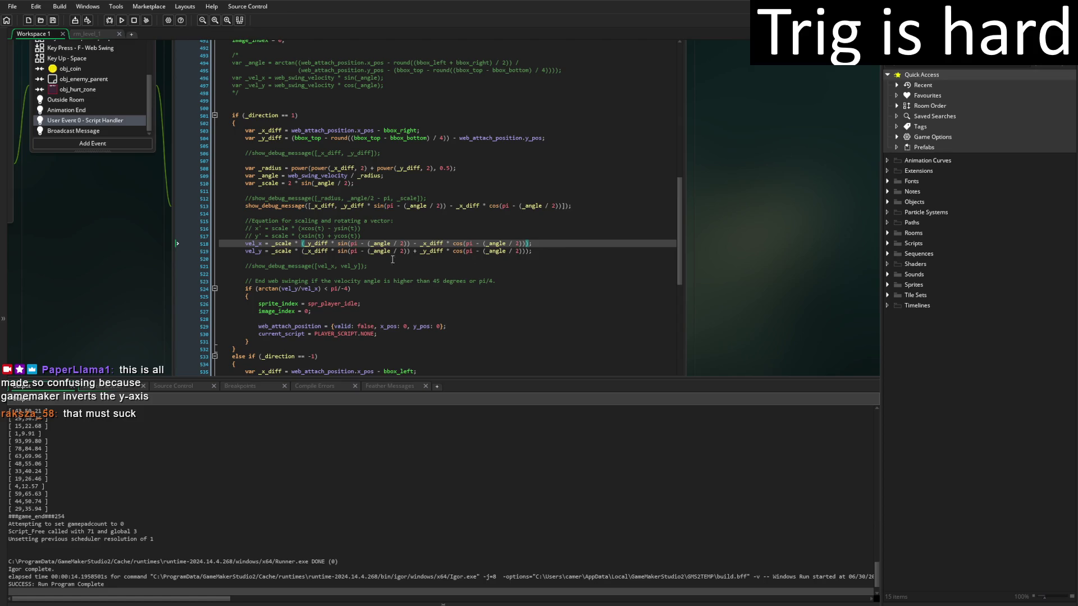
Add a new line 514 starting show_debug_message([_y_diff, via autocomplete.
click(307, 254)
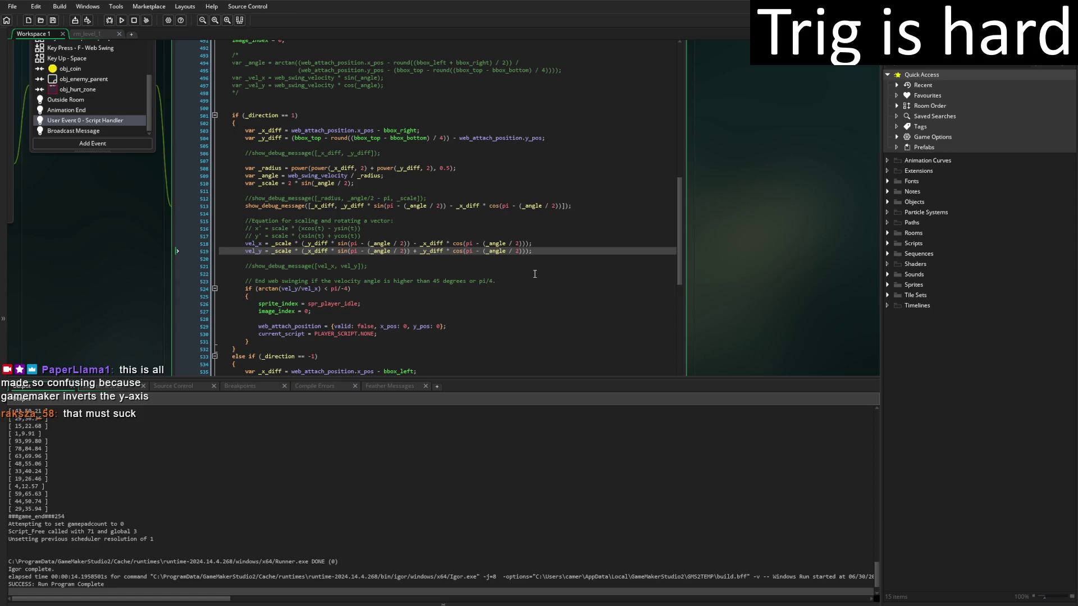
scroll(303, 463, up, 4)
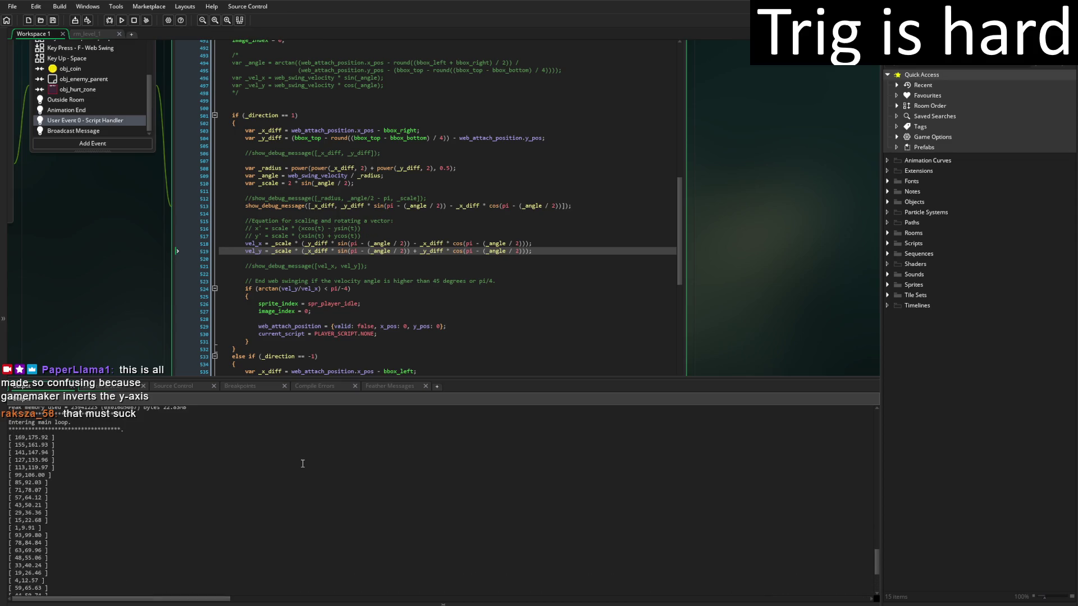
scroll(330, 217, up, 1)
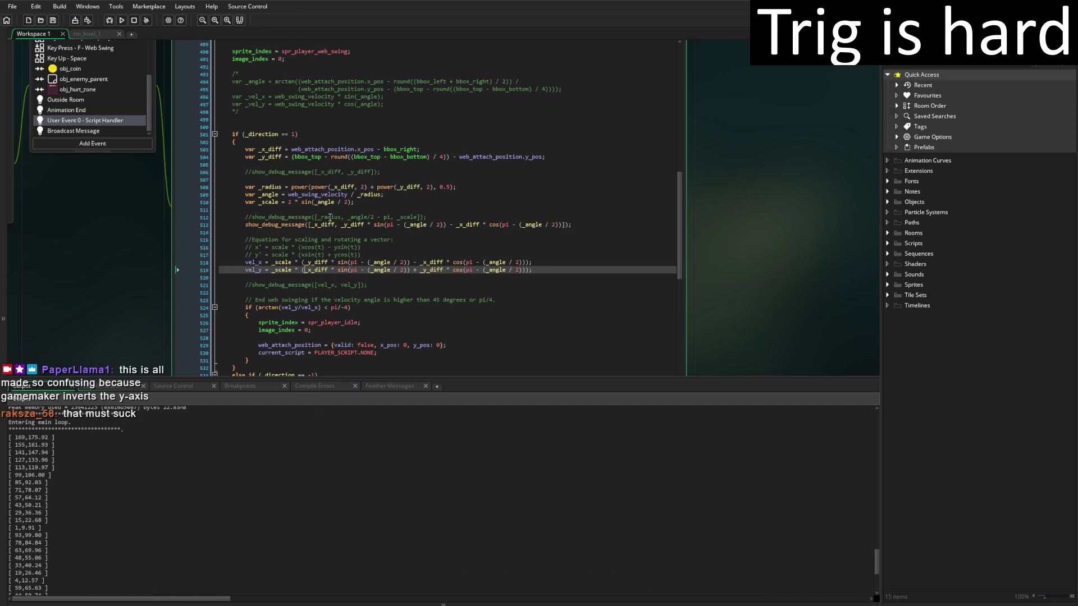
click(570, 226)
key(Return)
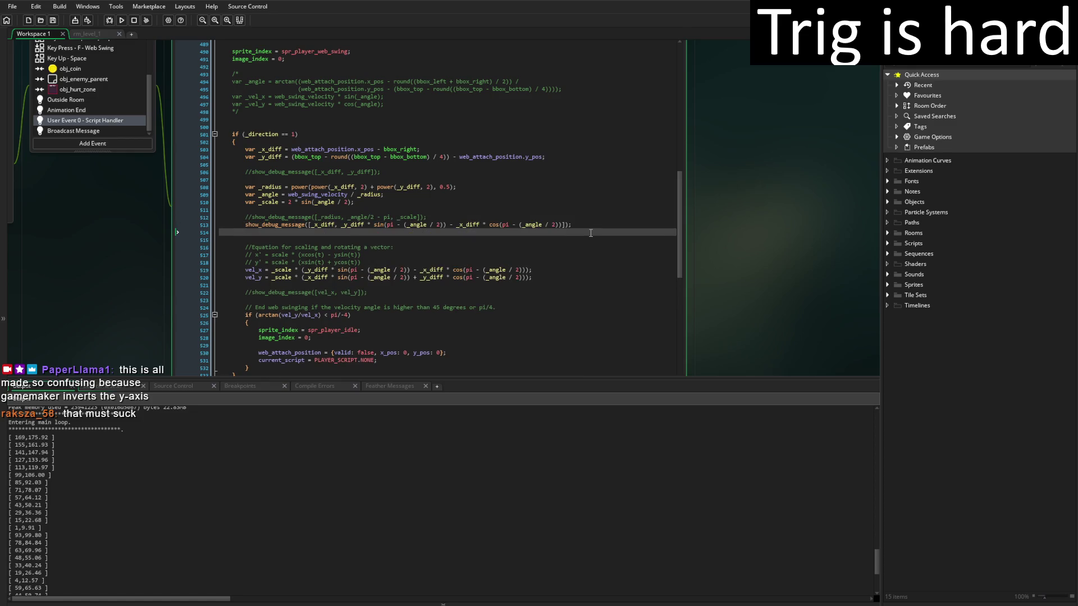
text(show_de)
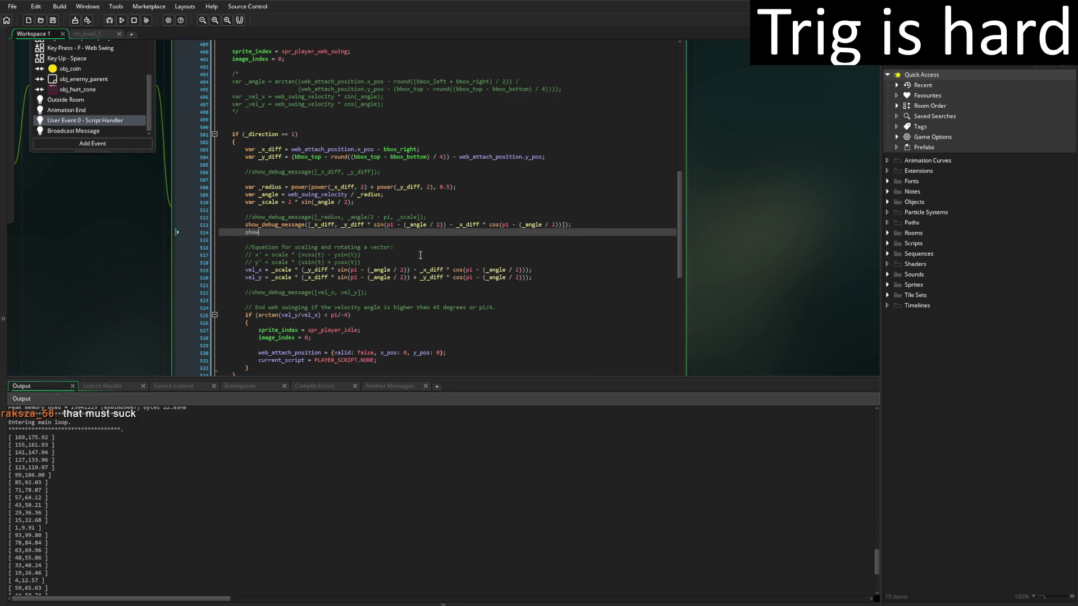
key(Down)
key(Return)
text([)
text(_y_diff, ]);)
Paste line 520's vel_y rotation expression into the new debug message and run the game.
click(307, 278)
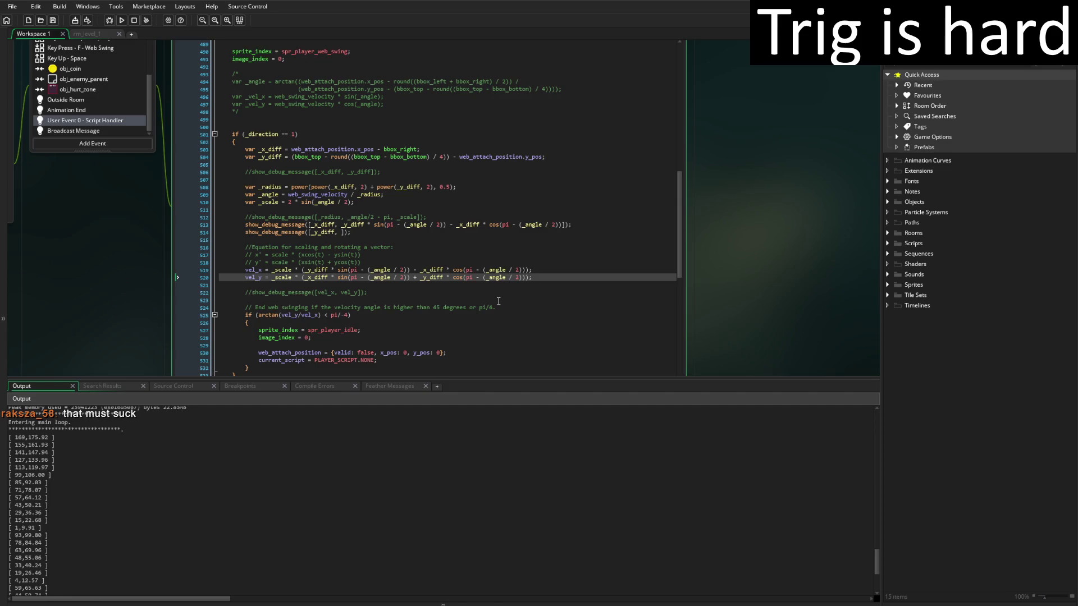
click(525, 277)
key(ctrl+c)
click(340, 232)
key(ctrl+v)
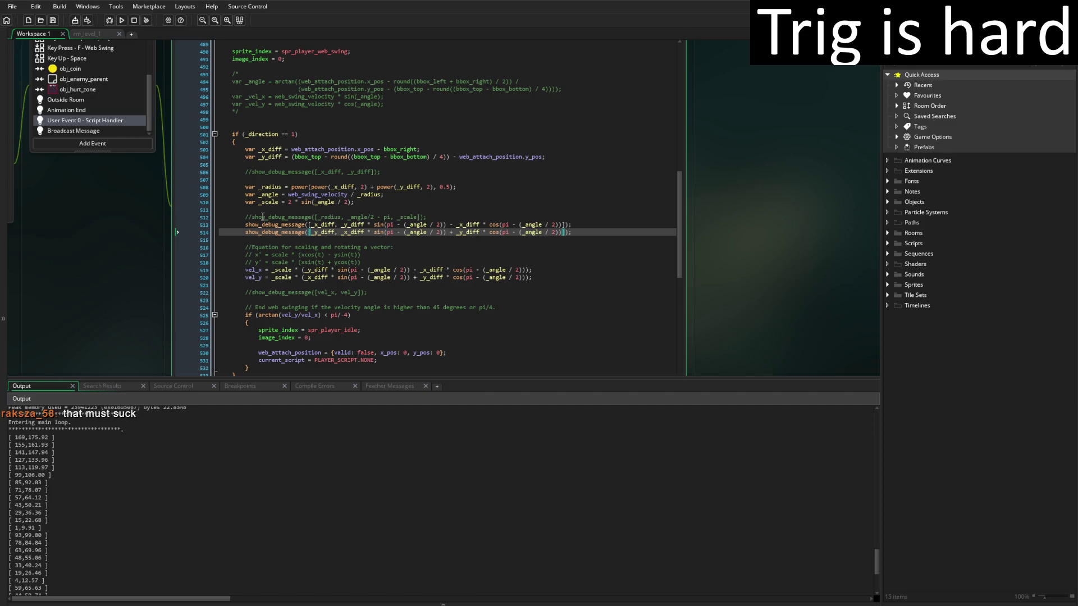
triple_click(349, 225)
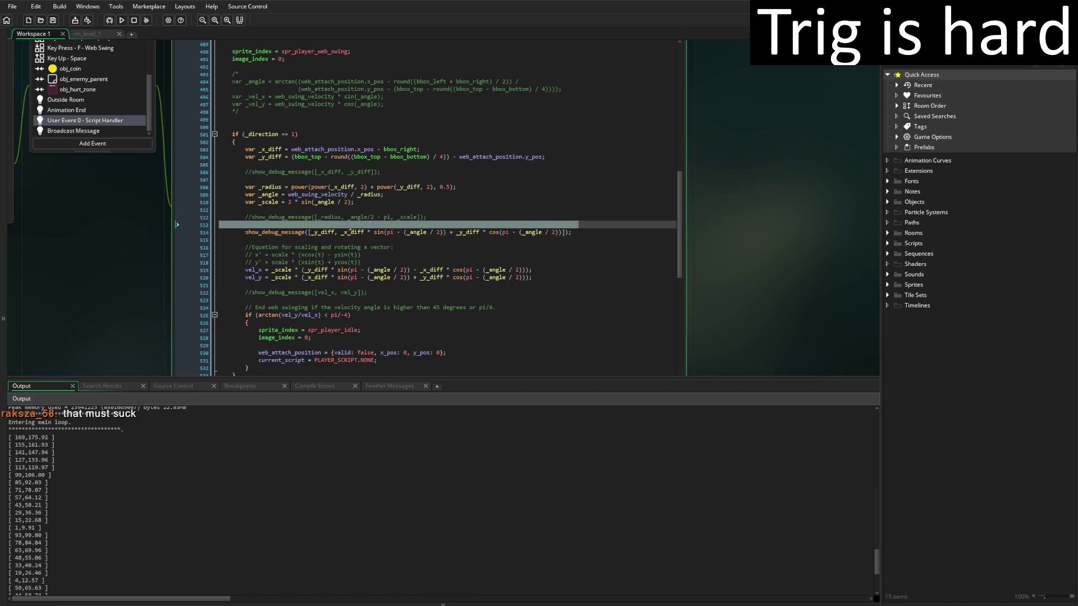
click(121, 21)
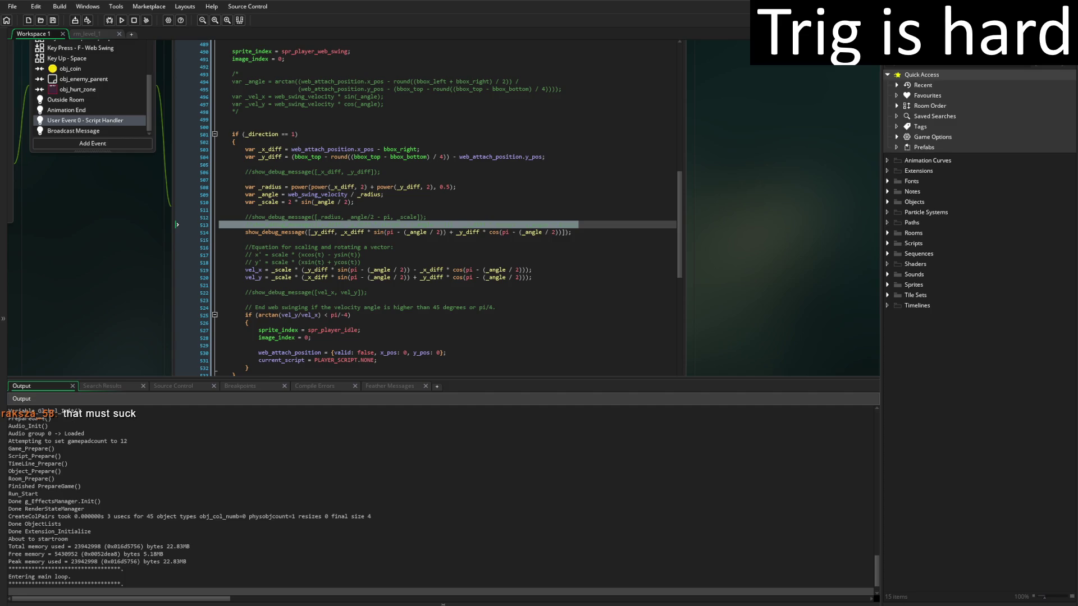
Swing in the game, close it, and inspect the first logged pair 90,-82.66.
key(Right)
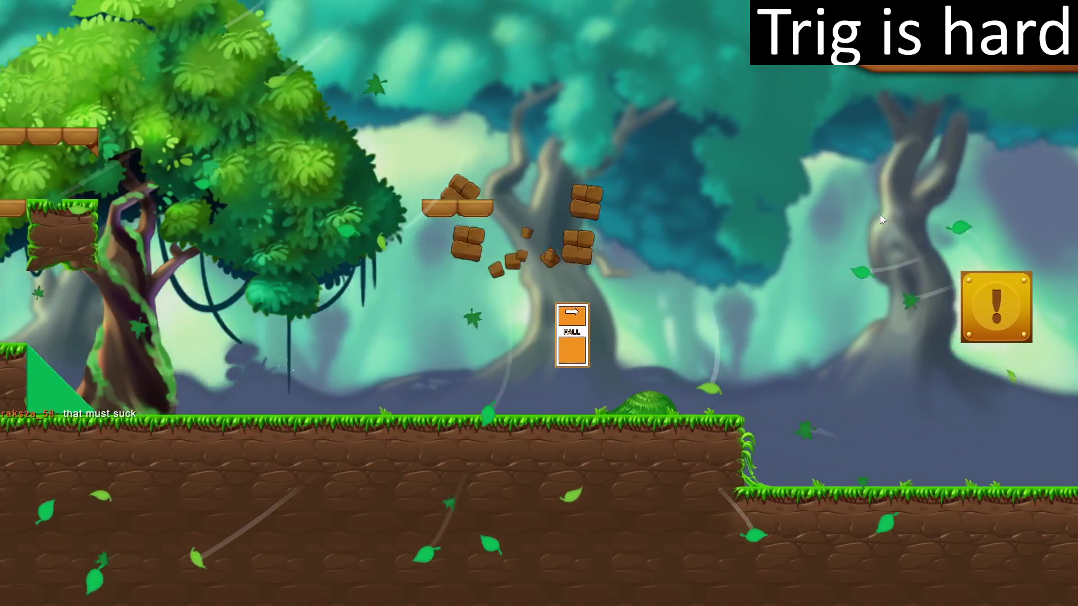
key(Escape)
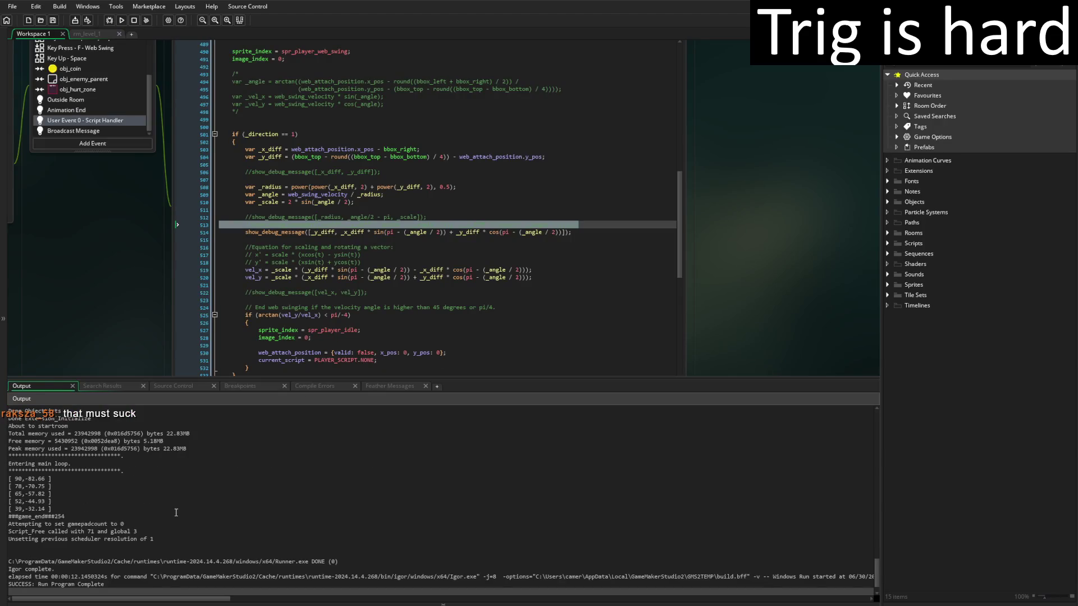
click(69, 477)
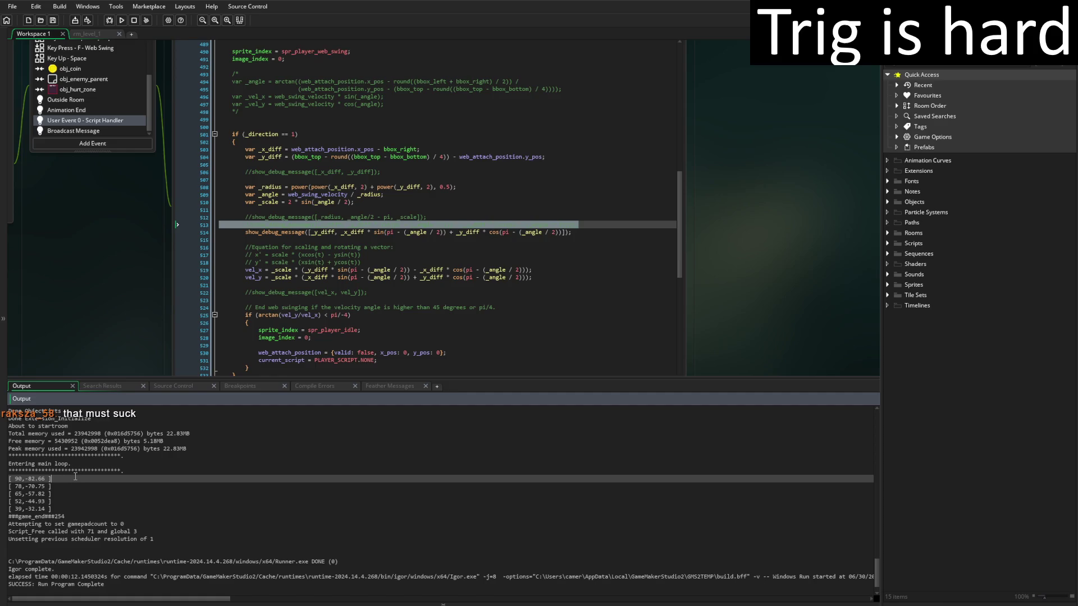
click(582, 234)
text(//show_debug_message([_x_diff, _y_diff * sin(pi - (_angle / 2)) - _x_diff * cos(pi - (_angle / 2))]);)
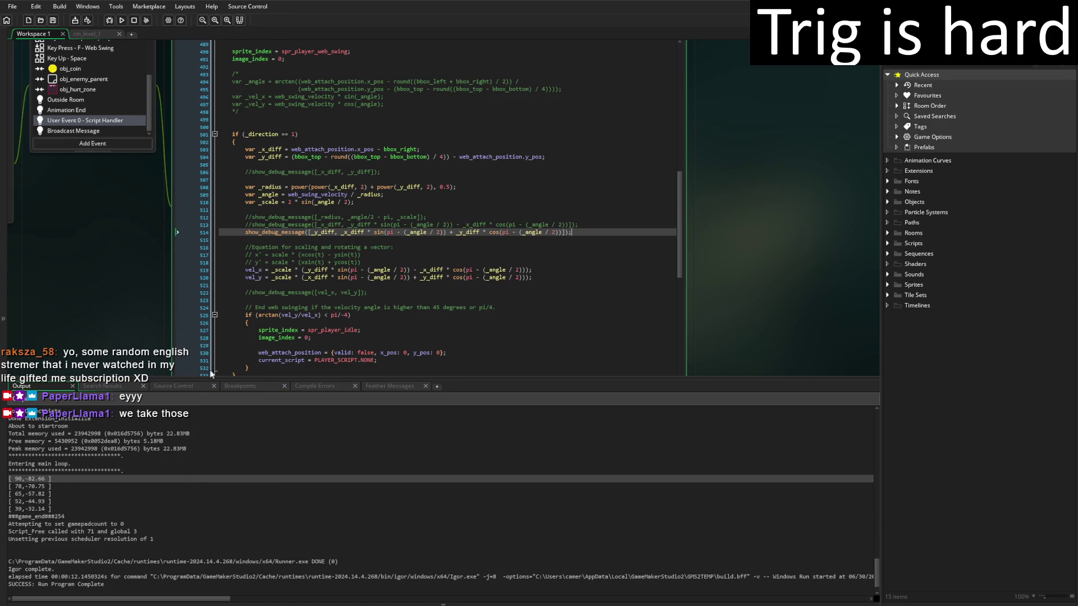
Insert '-1 *' before _x_diff in the debug message on line 514.
click(370, 232)
click(337, 232)
text(-1 *)
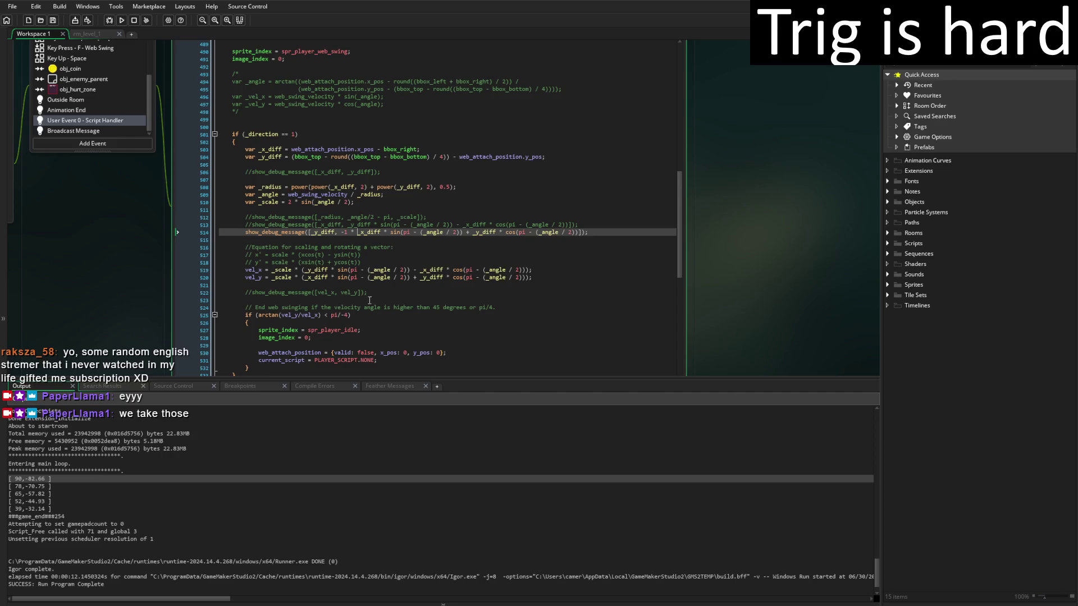
Insert '-1 *' before _scale in the vel_y formula on line 520 and rerun the game.
click(302, 277)
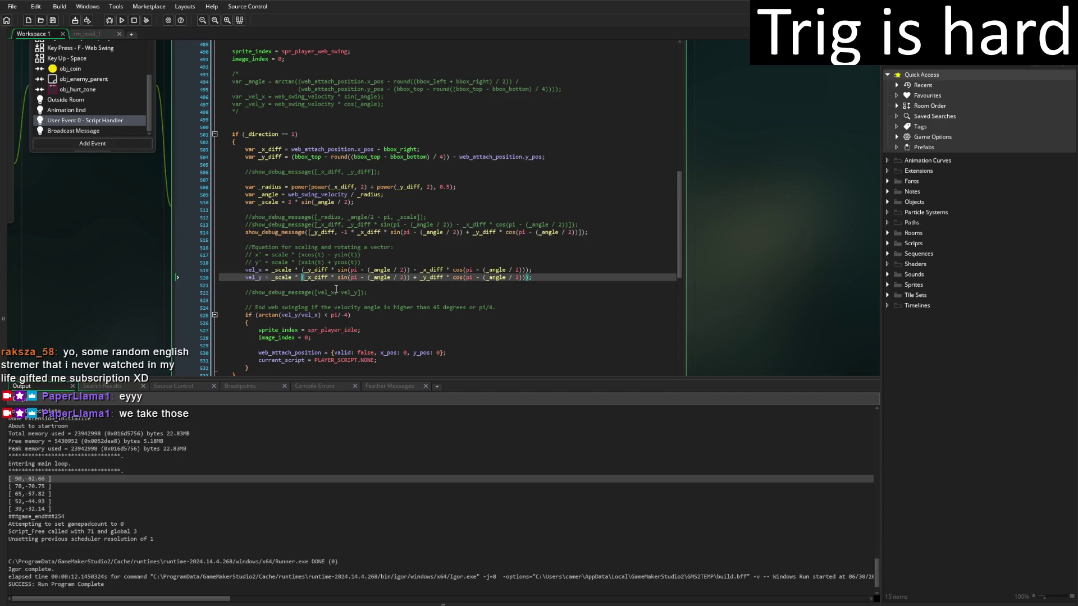
click(272, 277)
text(-1 *)
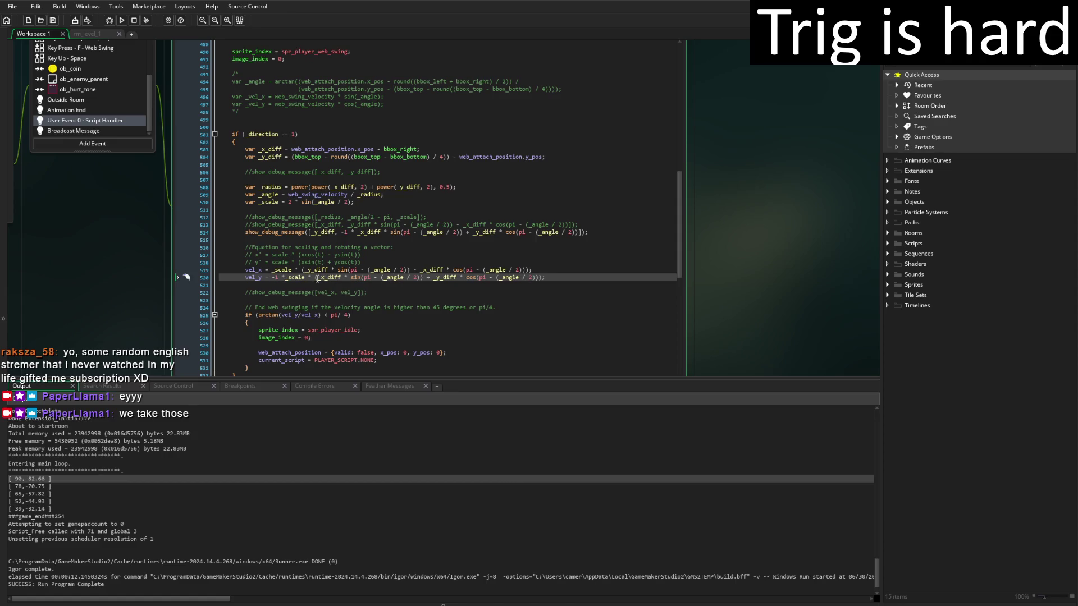
click(122, 20)
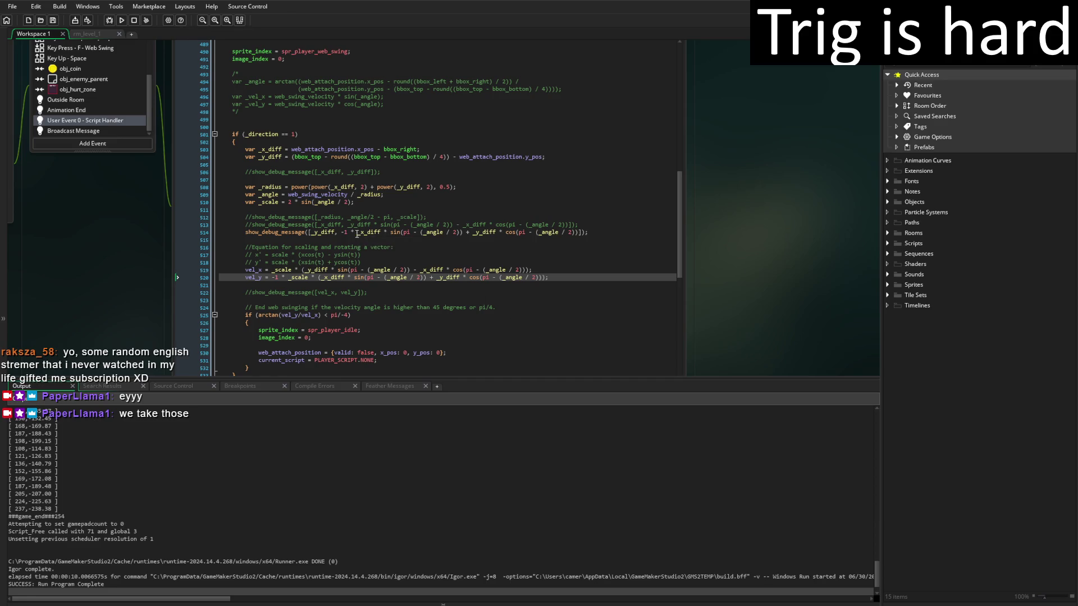
Remove the -1 negation from the debug message on line 514.
click(355, 232)
key(BackSpace)
key(BackSpace)
key(BackSpace)
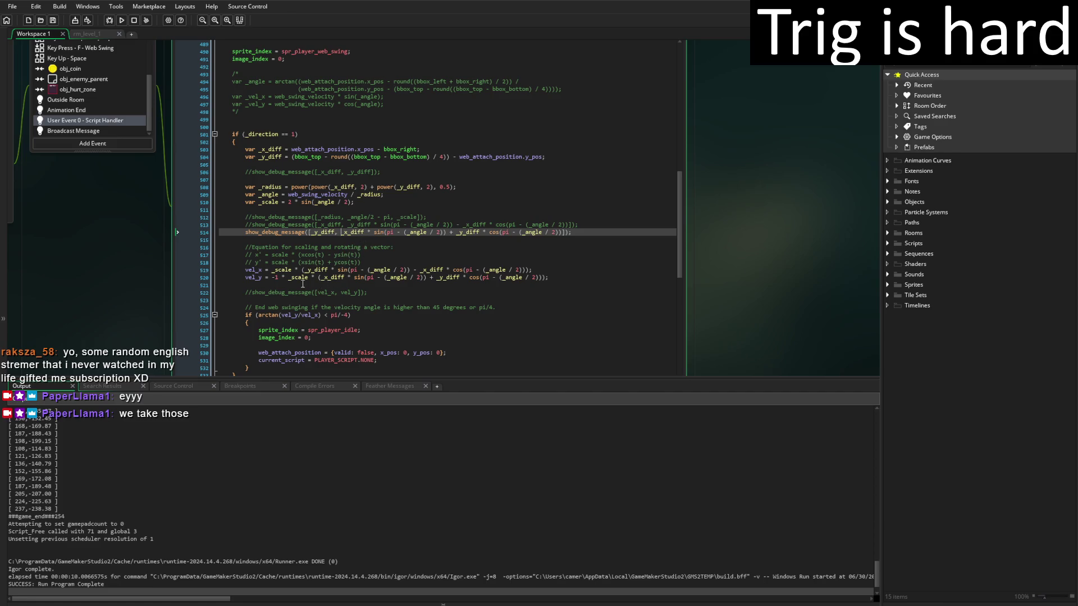
scroll(292, 443, up, 3)
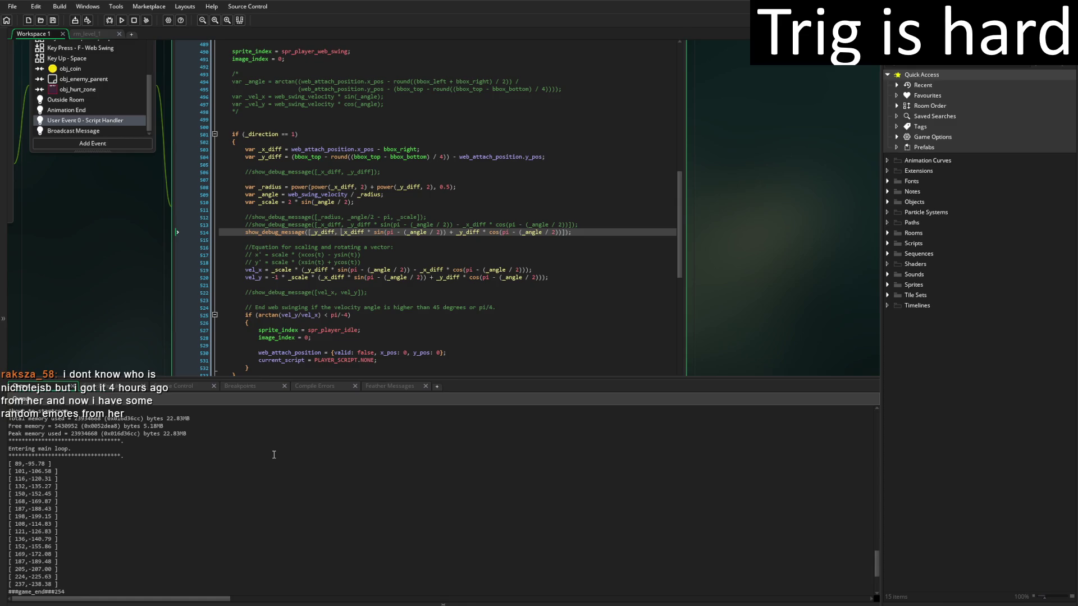
Open the Collisions script with F12 and shrink the Output panel to show more code.
click(290, 278)
key(F12)
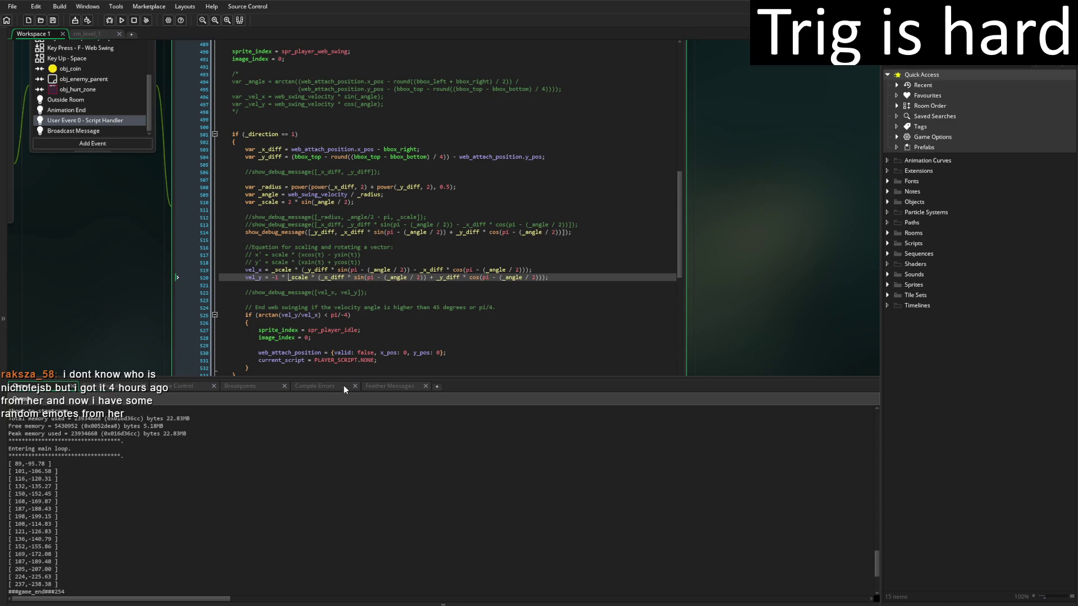
drag(345, 378, 345, 425)
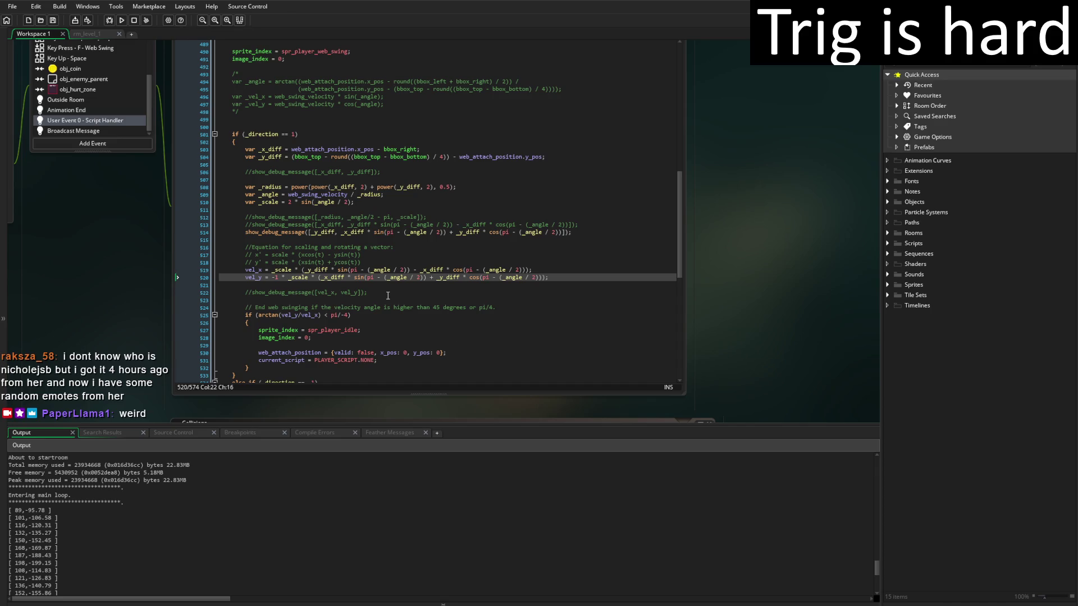
Confirm there are no compile errors, restore the Output log, and pan the code windows into view.
click(88, 34)
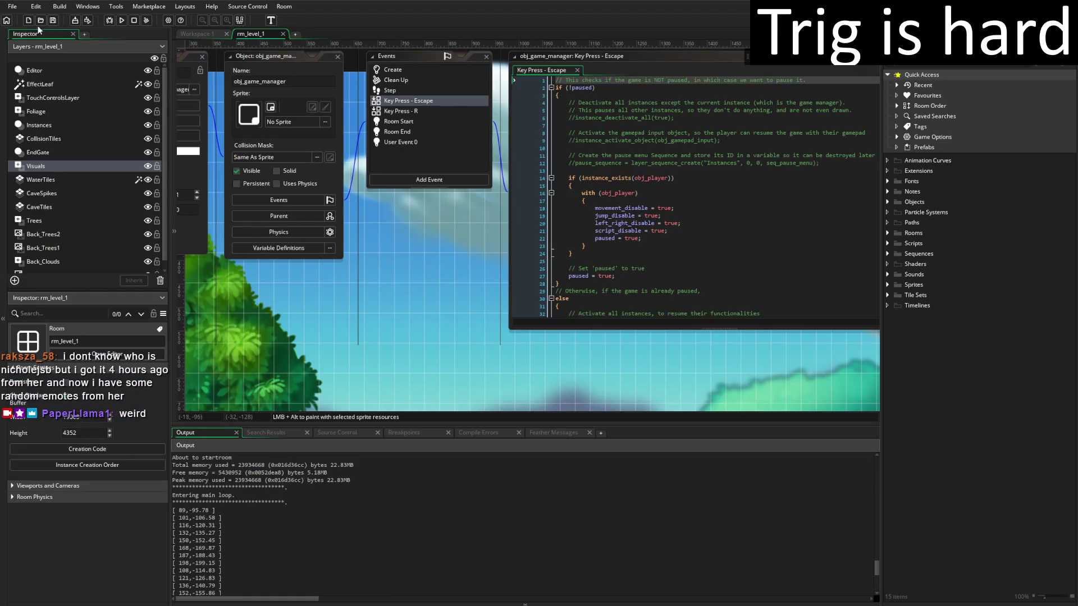
click(197, 33)
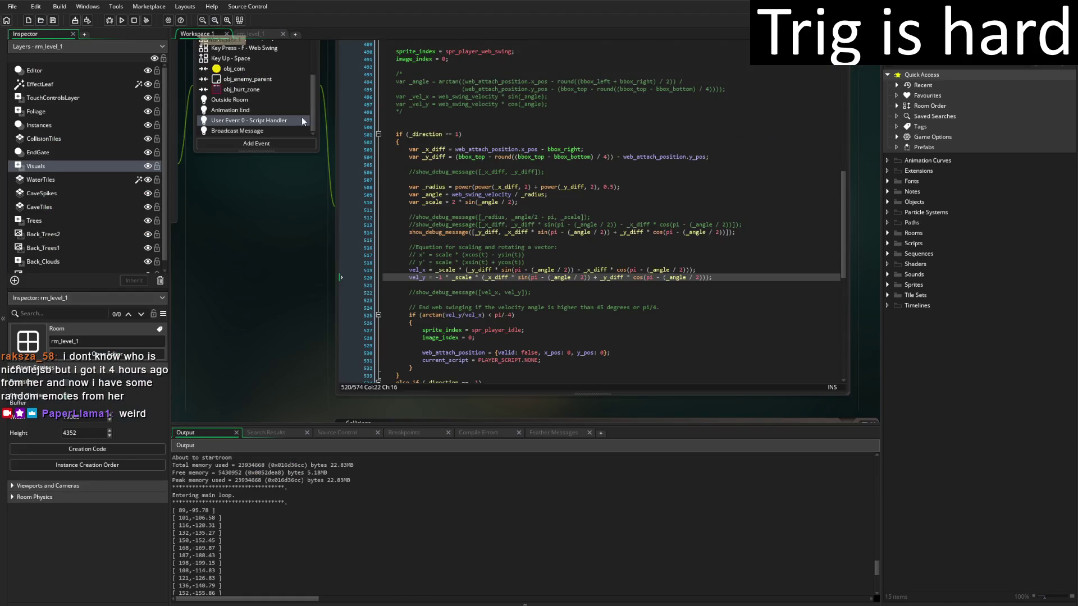
click(513, 431)
drag(513, 426, 499, 520)
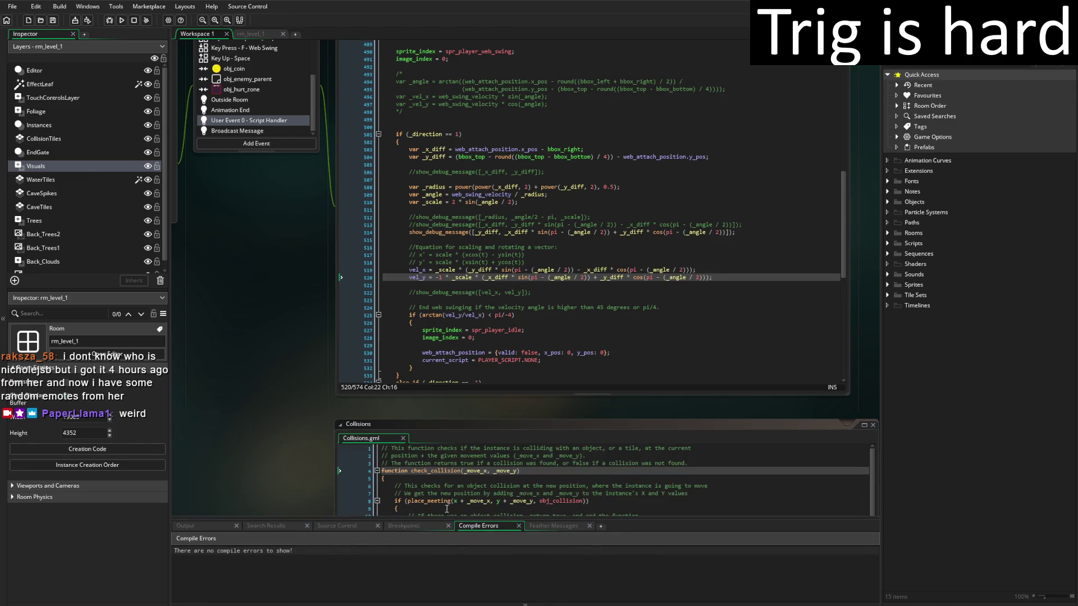
click(197, 530)
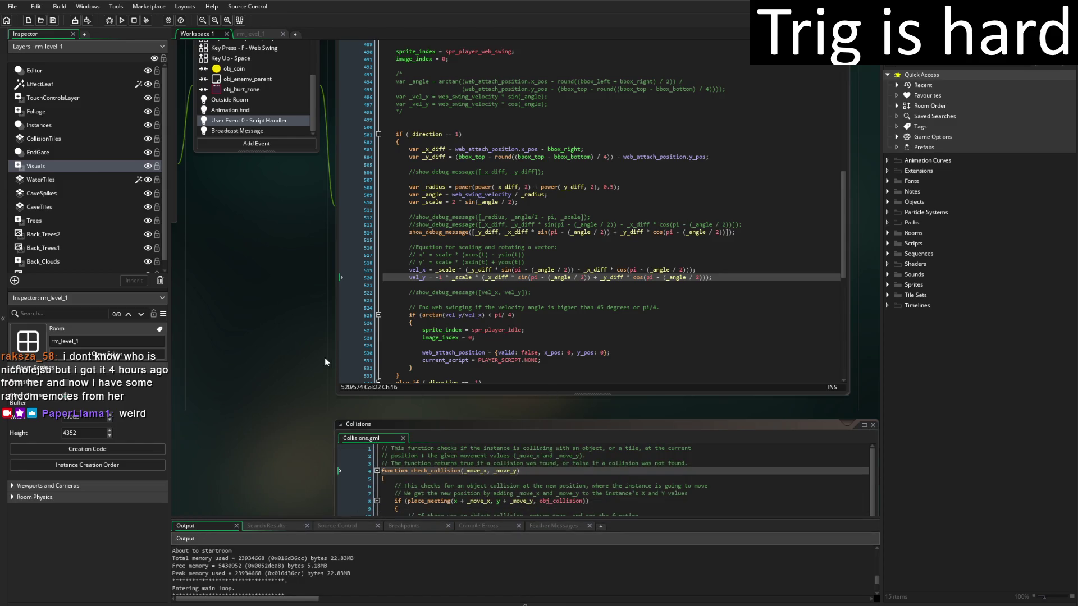
drag(325, 358, 204, 389)
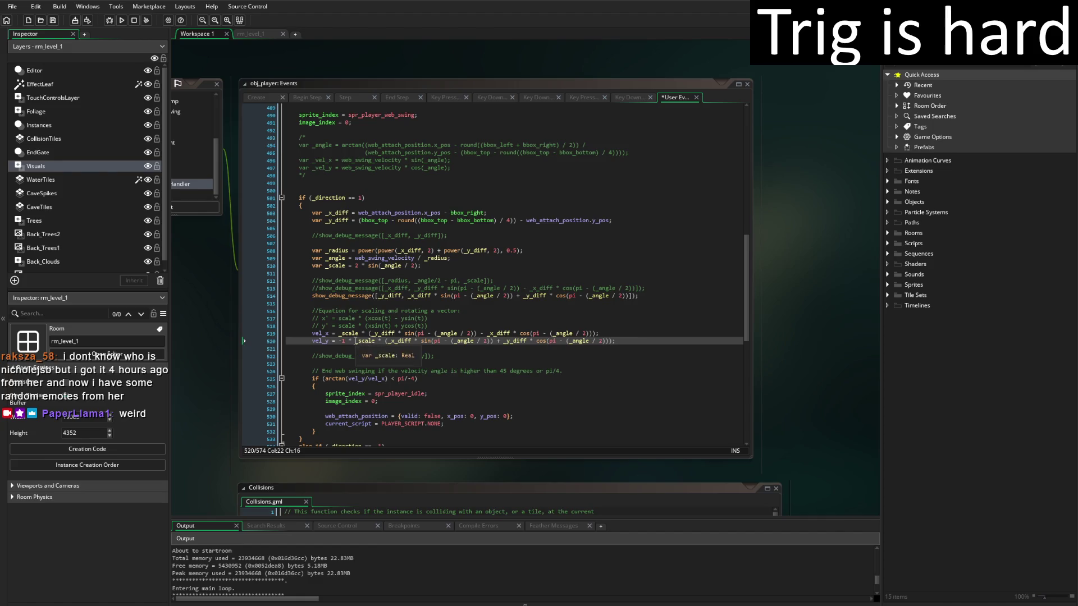
Delete '-1 *' before _scale on line 520, save with Ctrl+S, and move to the sin terms.
key(BackSpace)
key(BackSpace)
key(BackSpace)
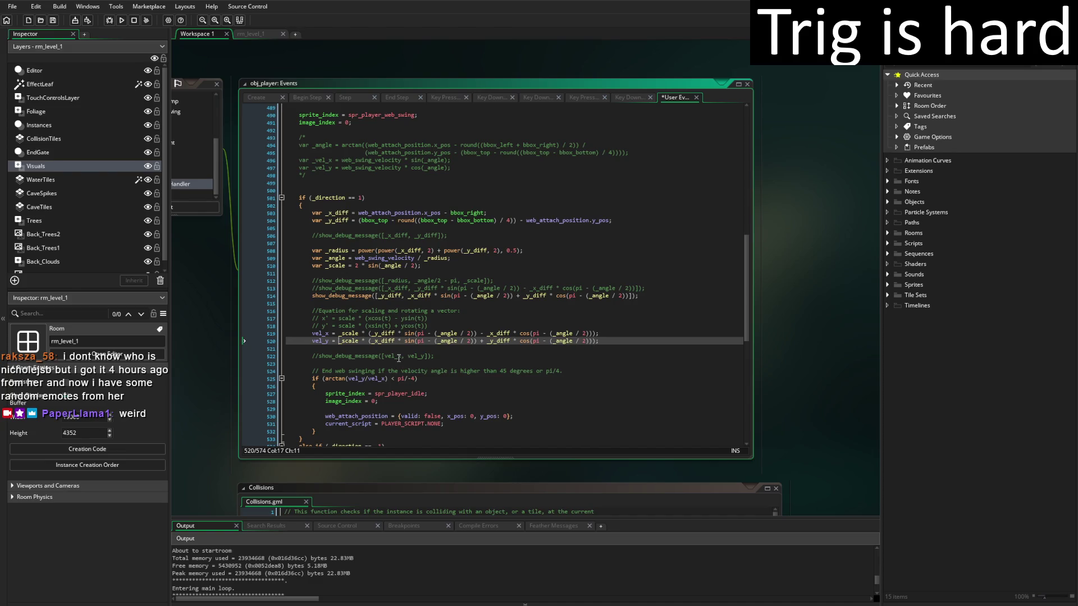
key(ctrl+s)
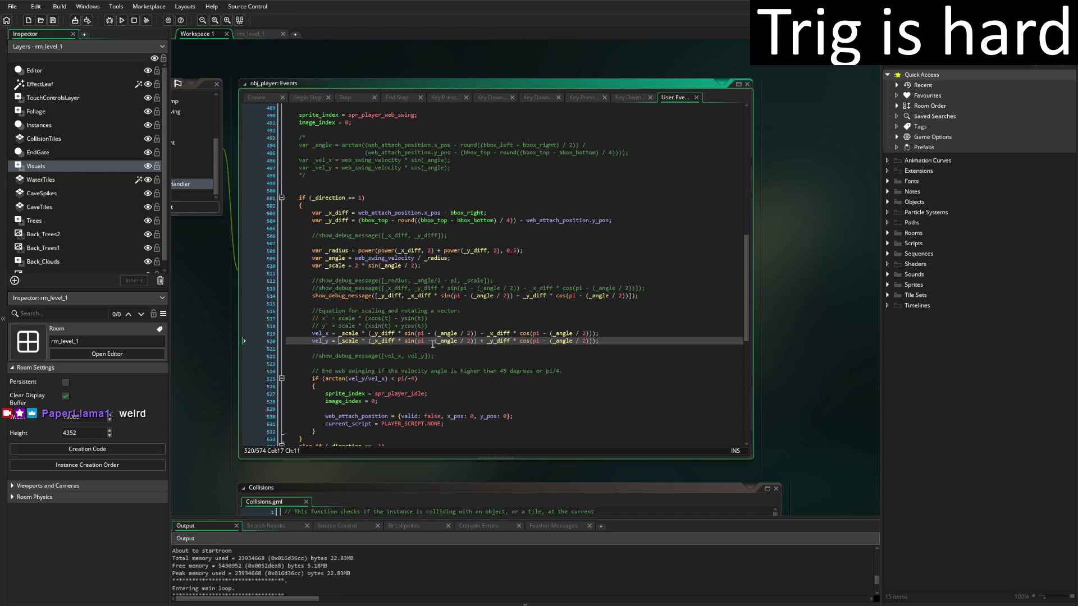
click(434, 341)
click(471, 295)
Rewrite both the sin and cos arguments on debug line 514 as (_angle / 2) - pi.
key(BackSpace)
key(BackSpace)
key(BackSpace)
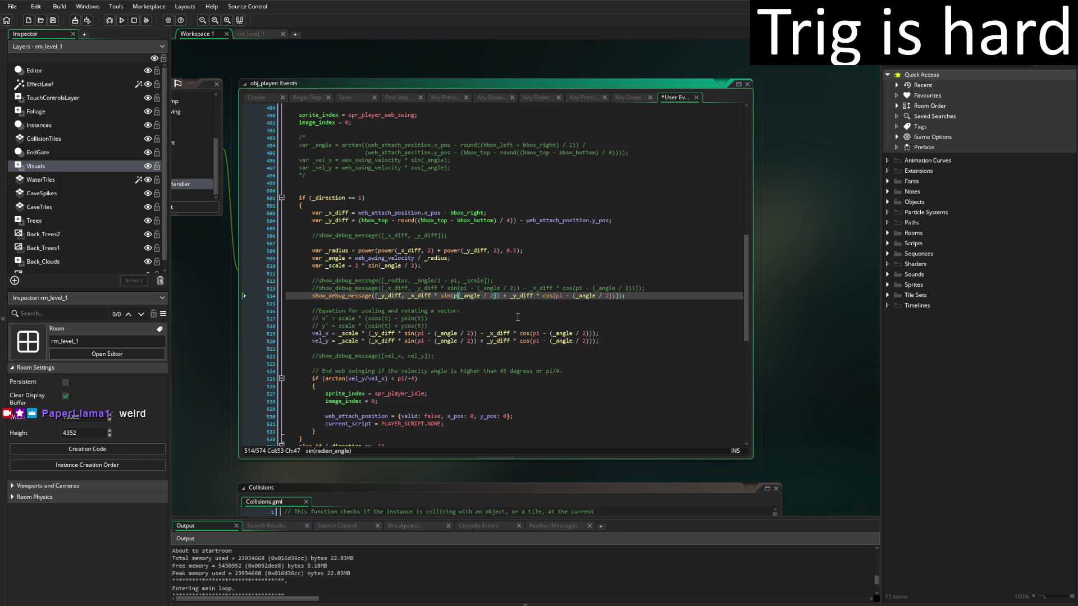
key(Escape)
text(- pi)
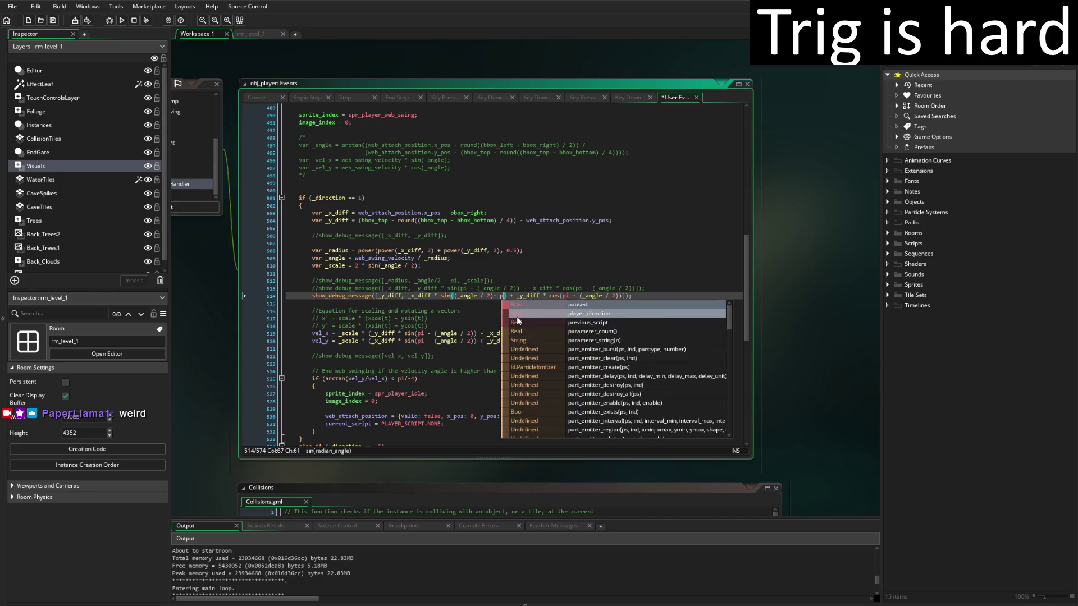
text())
key(Left)
key(Left)
key(Left)
key(ctrl+Right)
key(ctrl+Right)
key(ctrl+Right)
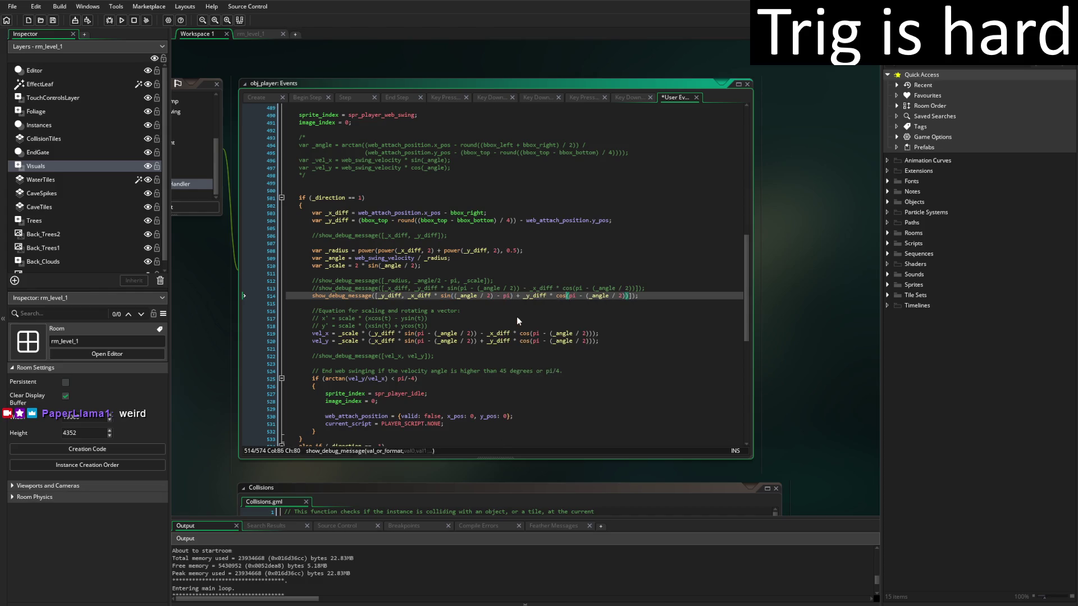
key(BackSpace)
key(BackSpace)
key(BackSpace)
key(Down)
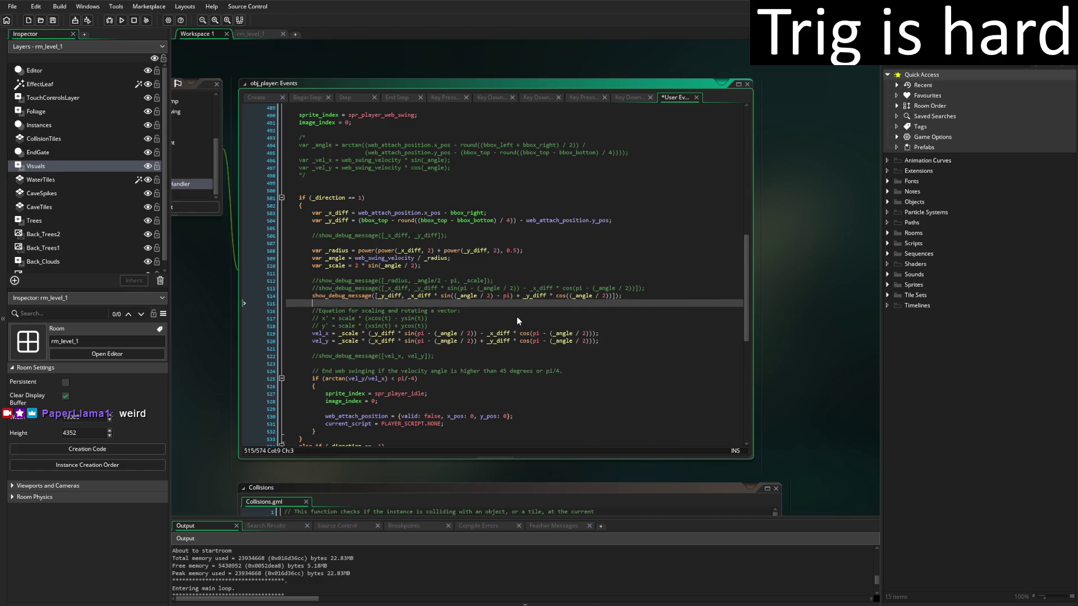
click(608, 296)
key(Right)
key(Left)
text(- pi)
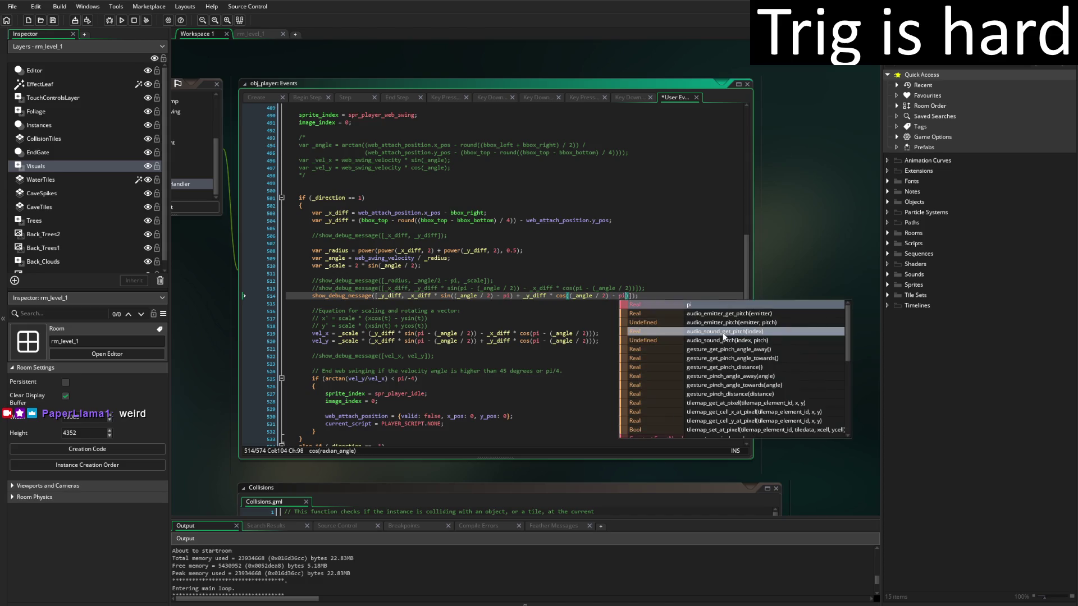
Save the edited debug line and run the game to test it.
key(ctrl+s)
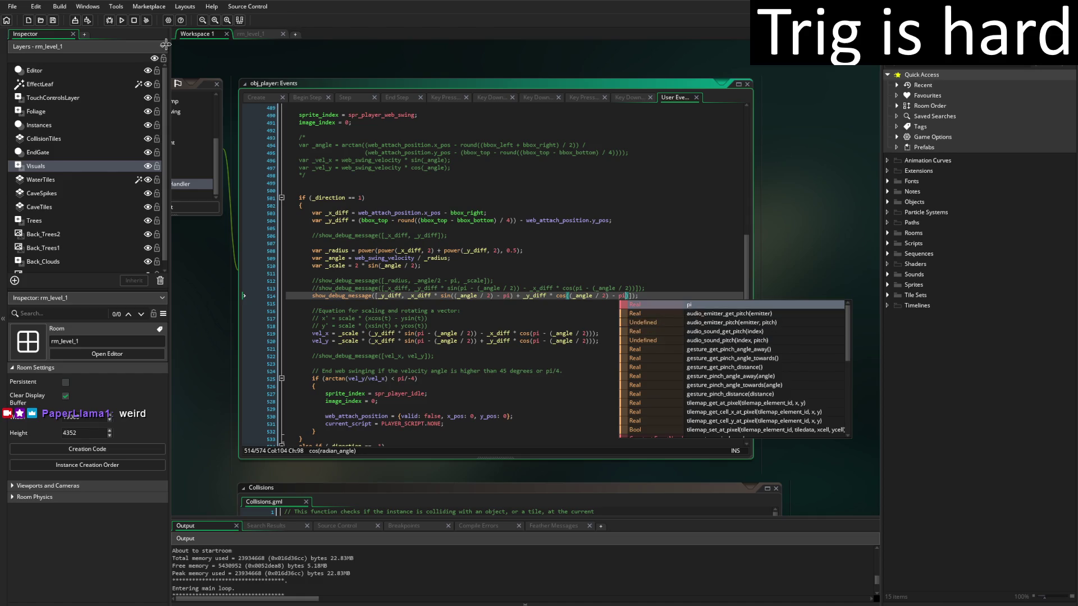
click(122, 21)
mouse_move(537, 340)
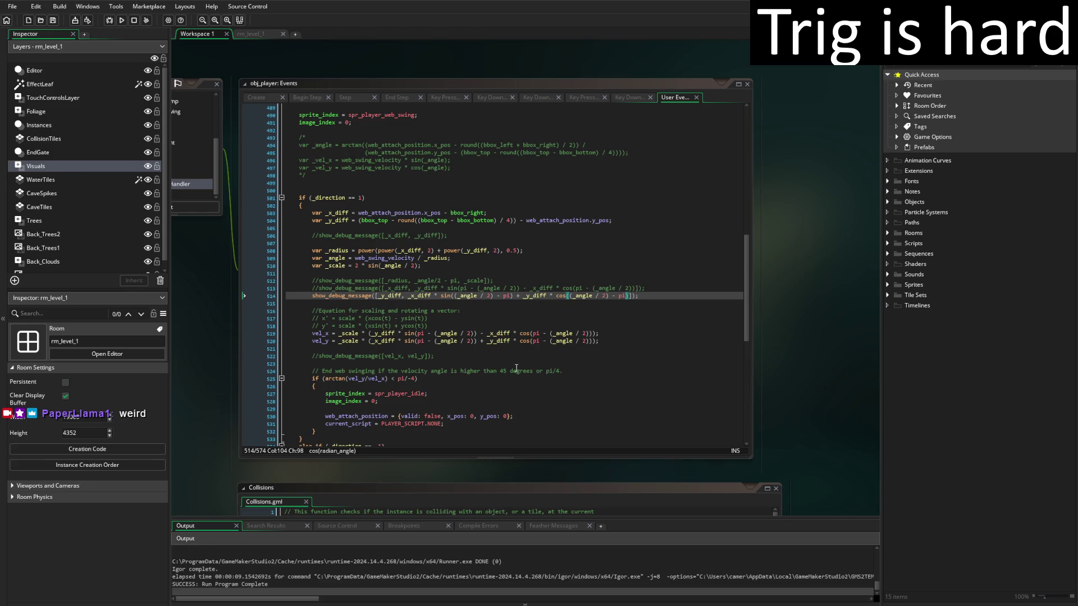
Shrink the Output log and change line 514's cos argument back to pi - (_angle / 2).
mouse_move(414, 521)
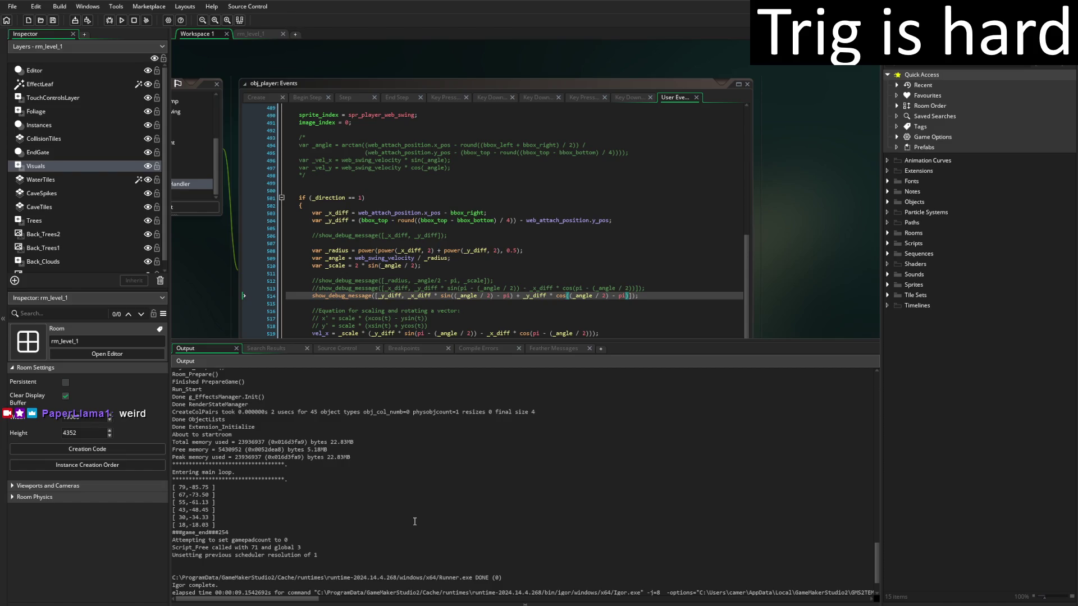
mouse_move(459, 340)
mouse_down()
mouse_move(460, 550)
mouse_move(459, 390)
mouse_up()
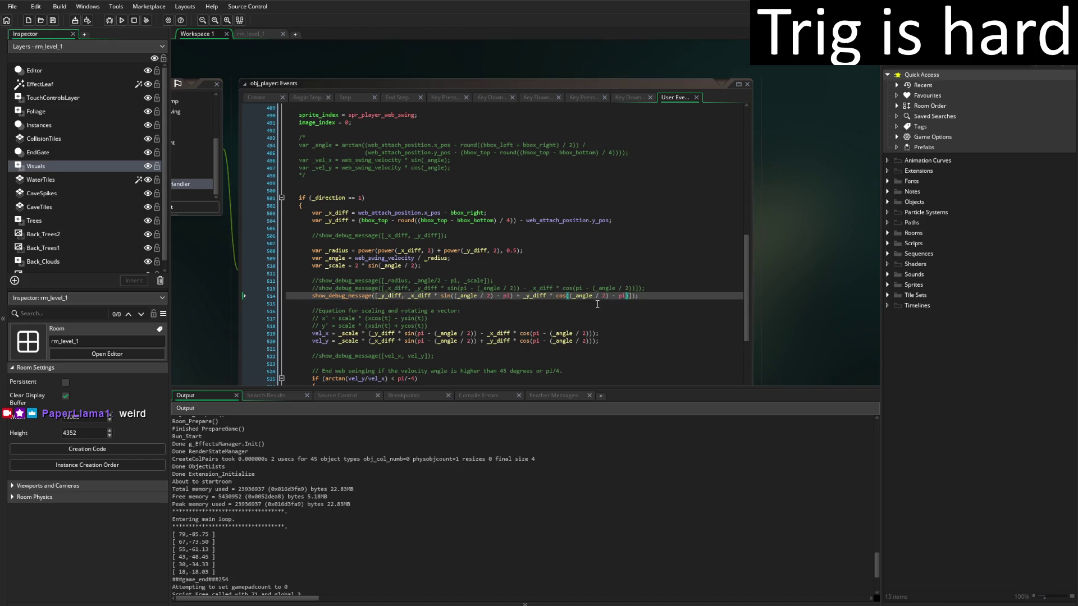
click(627, 296)
key(BackSpace)
key(BackSpace)
key(BackSpace)
key(Left)
key(Left)
key(Left)
text(pi -)
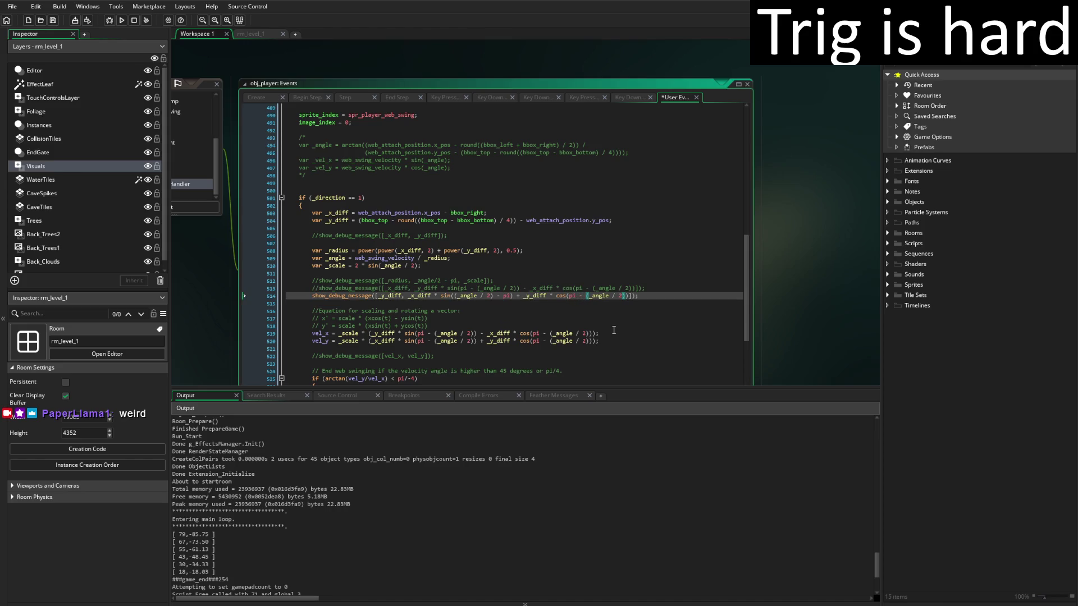
key(Left)
key(Left)
key(Left)
Change line 514's sin argument from (_angle / 2) - pi to pi - (_angle / 2).
key(BackSpace)
key(BackSpace)
key(BackSpace)
key(Left)
key(Left)
key(Left)
text(pi -)
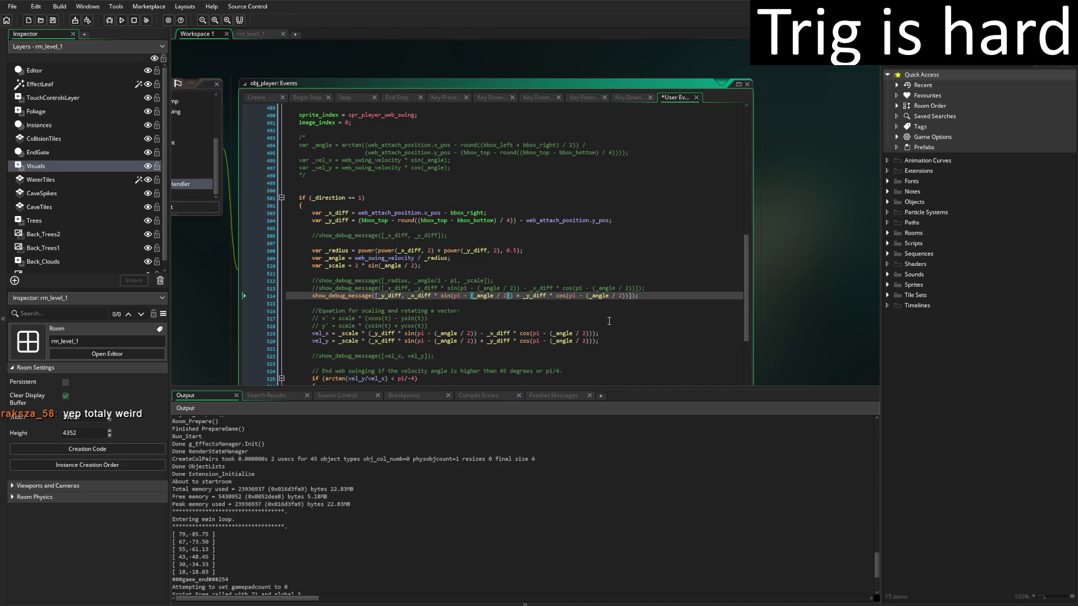
Make the debug line print -1 * _x_diff sine minus _y_diff cosine, save, and run the game.
click(404, 295)
text(-1 *)
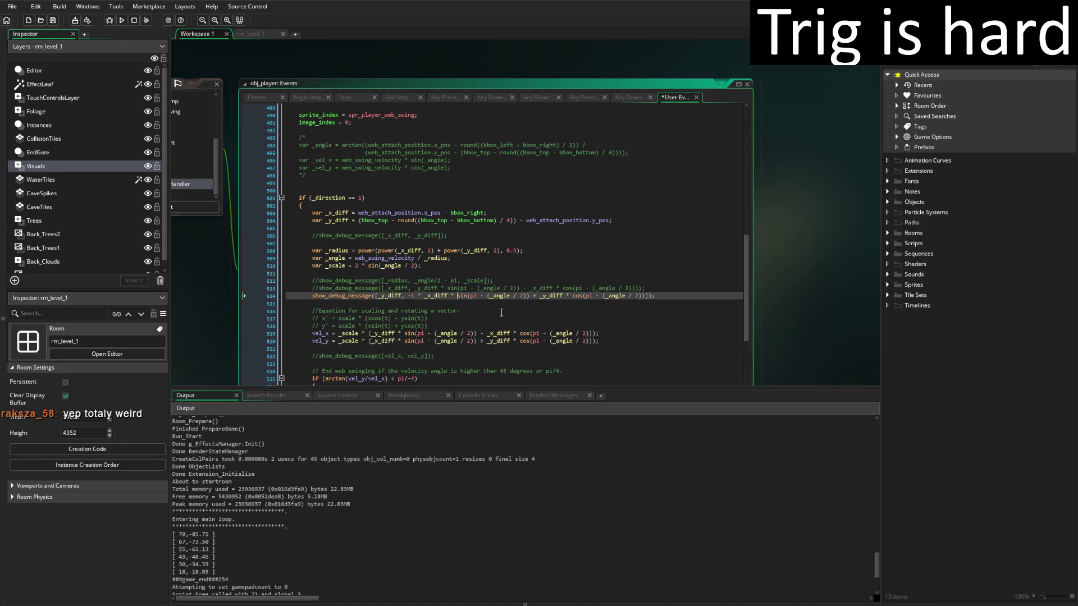
key(BackSpace)
text(-)
key(ctrl+s)
click(122, 20)
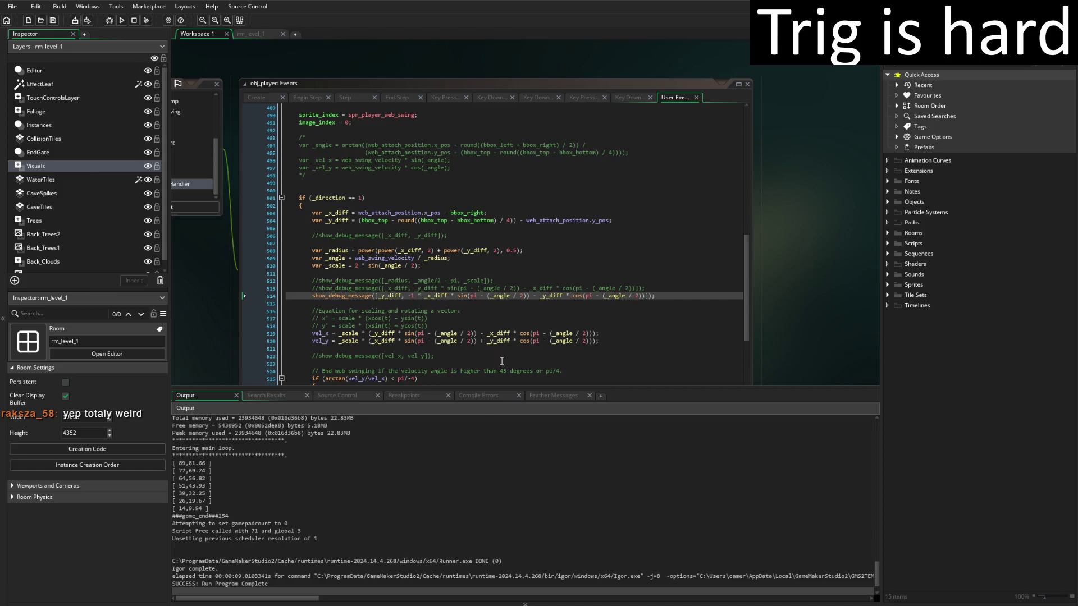
Locate the vel_y formula on line 520 and place the caret after 'vel_y = -'.
scroll(502, 361, down, 6)
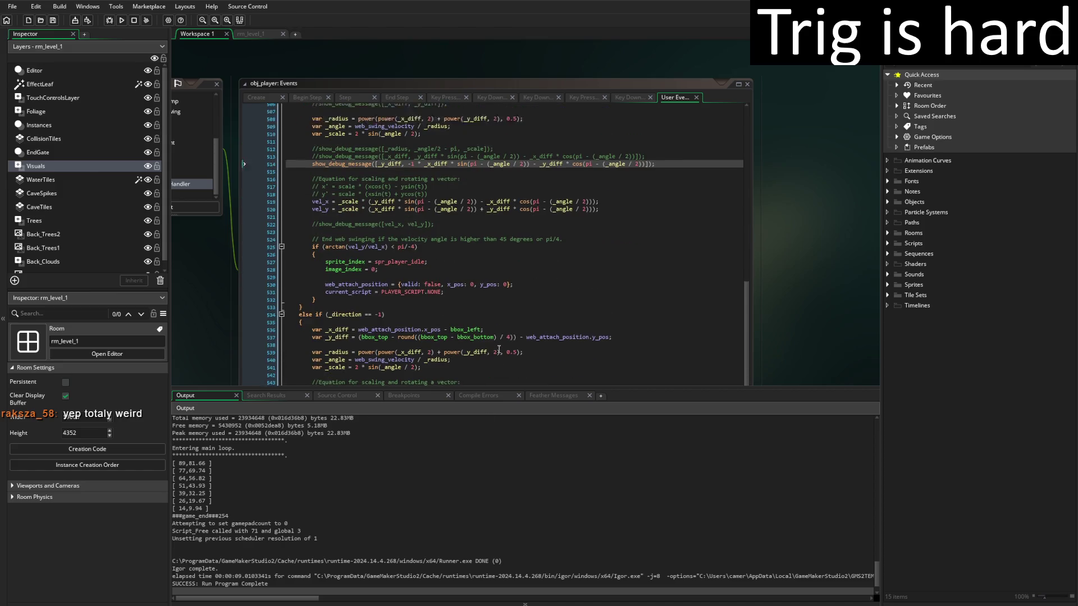
scroll(499, 349, up, 3)
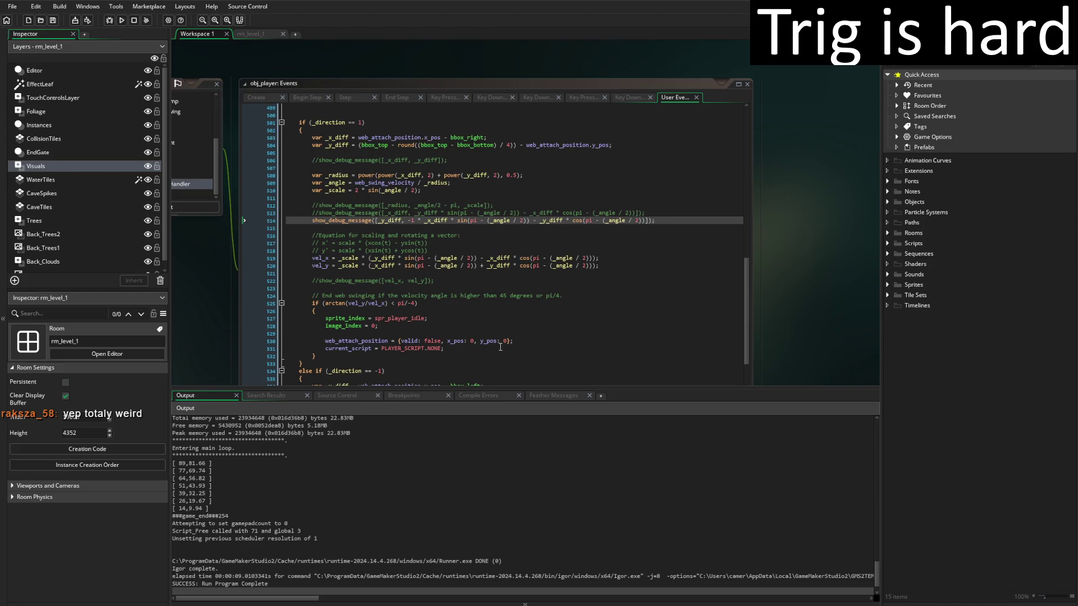
scroll(507, 335, up, 2)
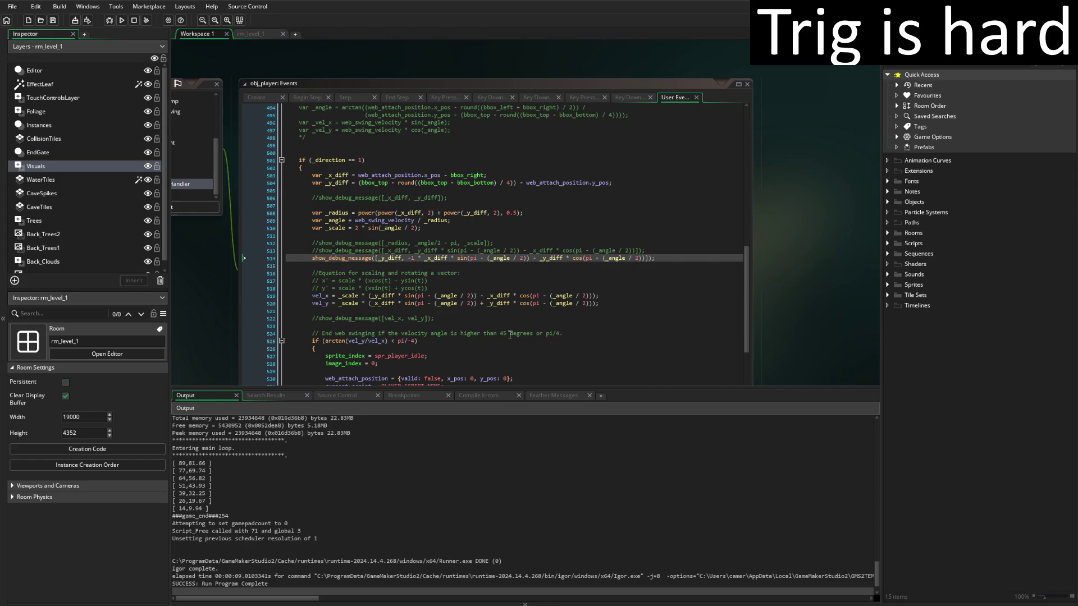
click(337, 303)
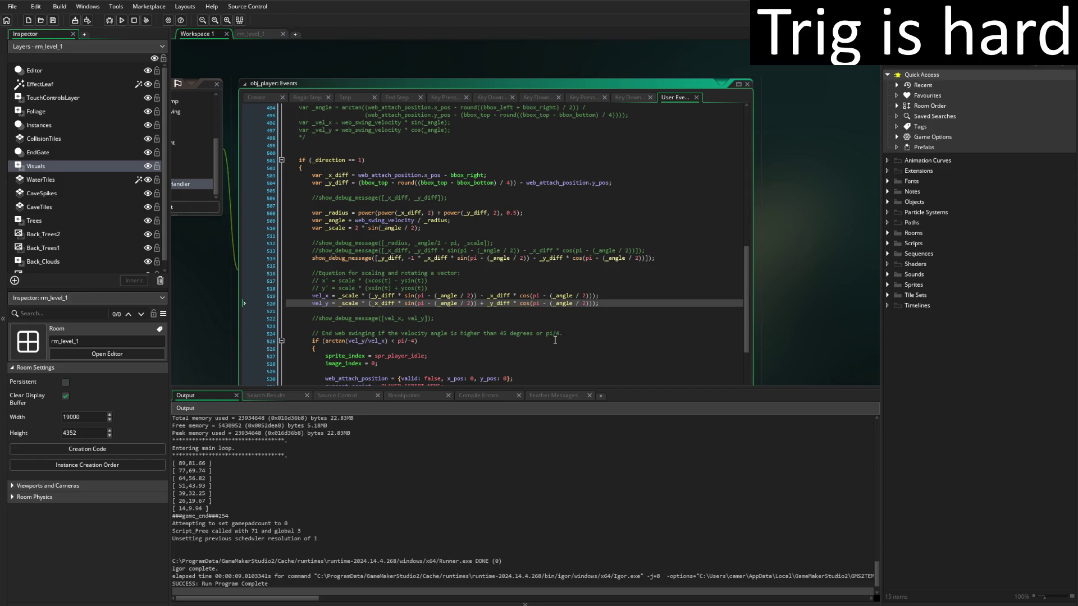
Make line 520 read vel_y = -1 * _scale …, save, and run the game to test swinging.
text(-1 *)
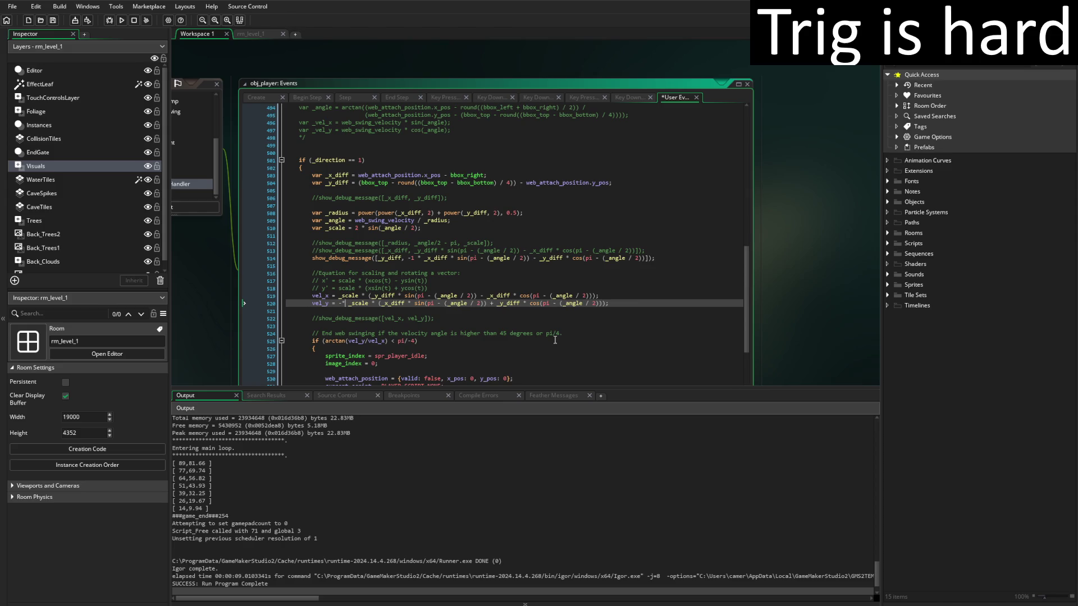
key(ctrl+s)
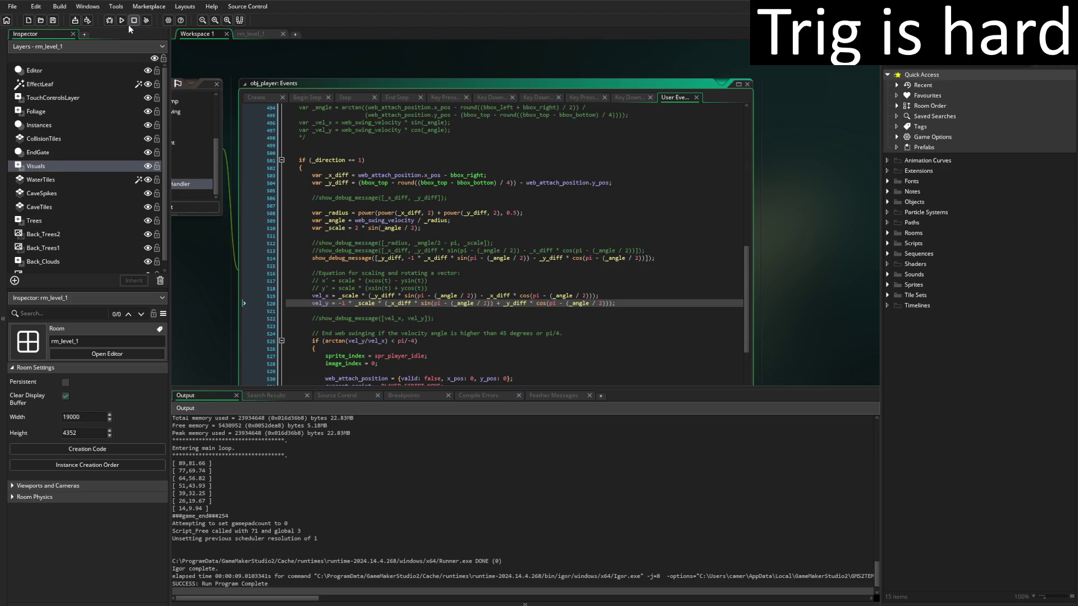
key(F5)
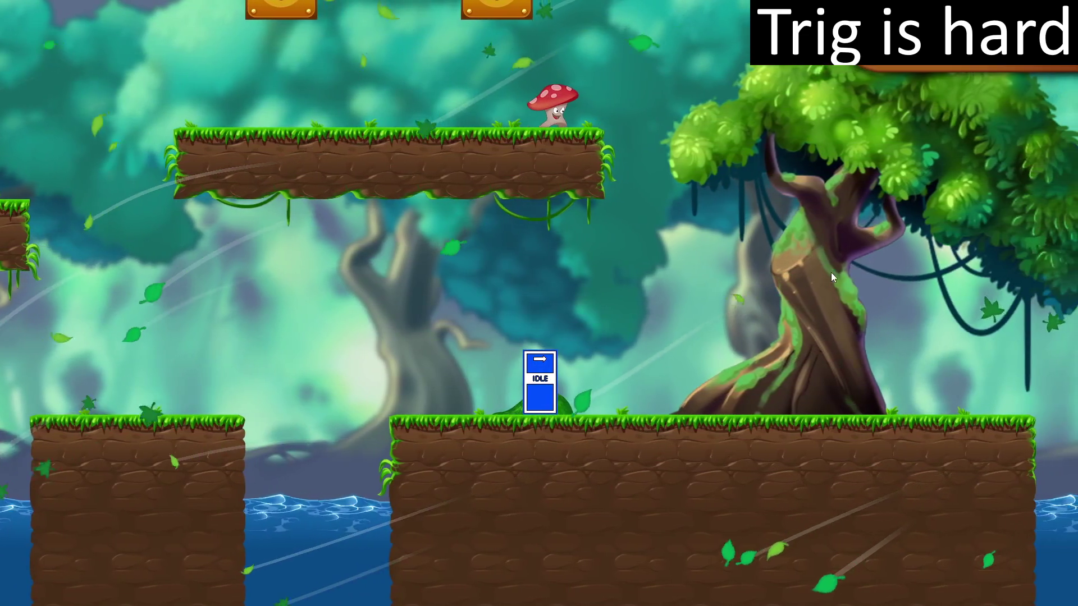
scroll(364, 507, up, 3)
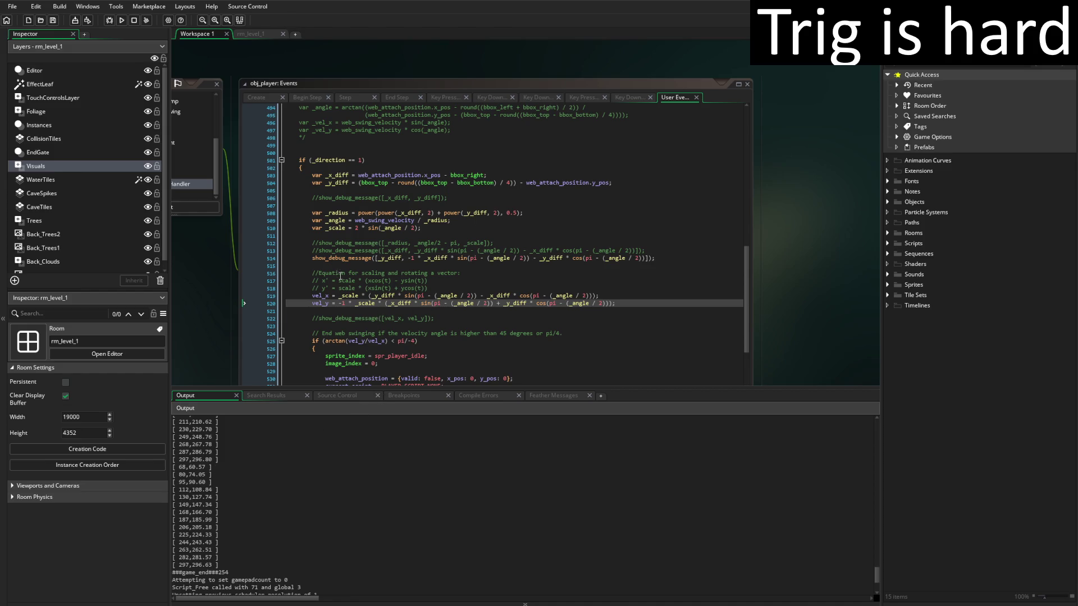
Comment out the debug message on line 514 and re-enable the one on line 513.
click(327, 259)
key(ctrl+k)
key(Up)
key(End)
key(ctrl+shift+k)
Save the script, rerun the game to log new values, then close it.
key(ctrl+s)
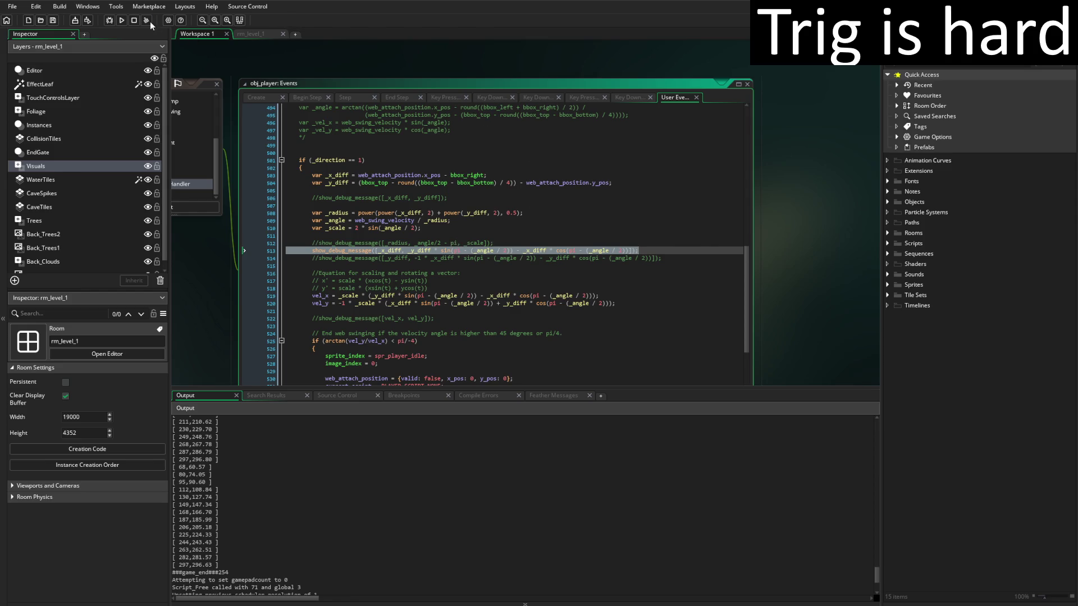
key(F5)
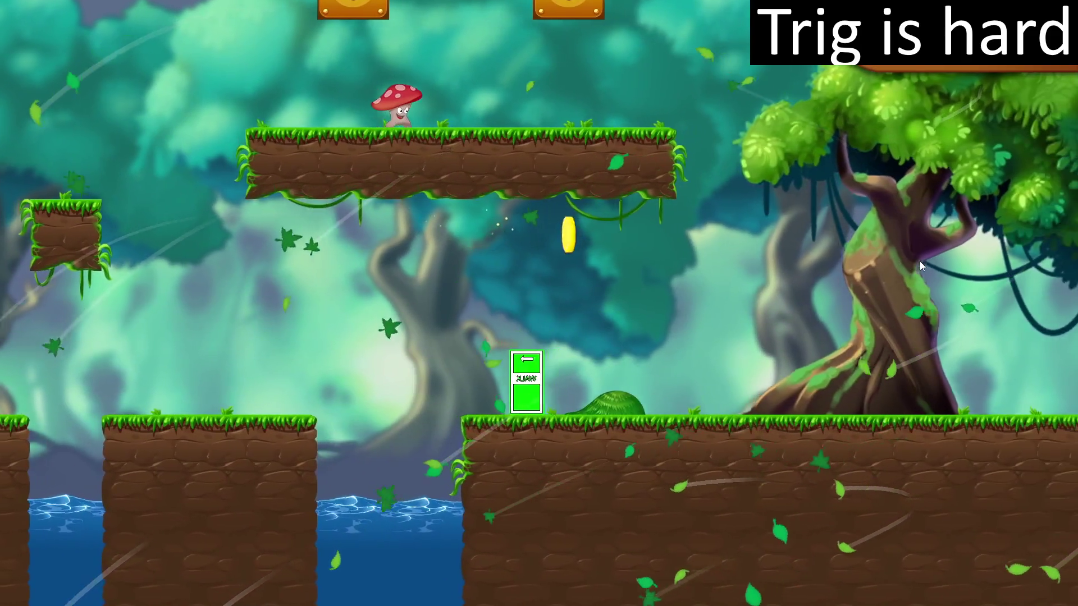
key(Escape)
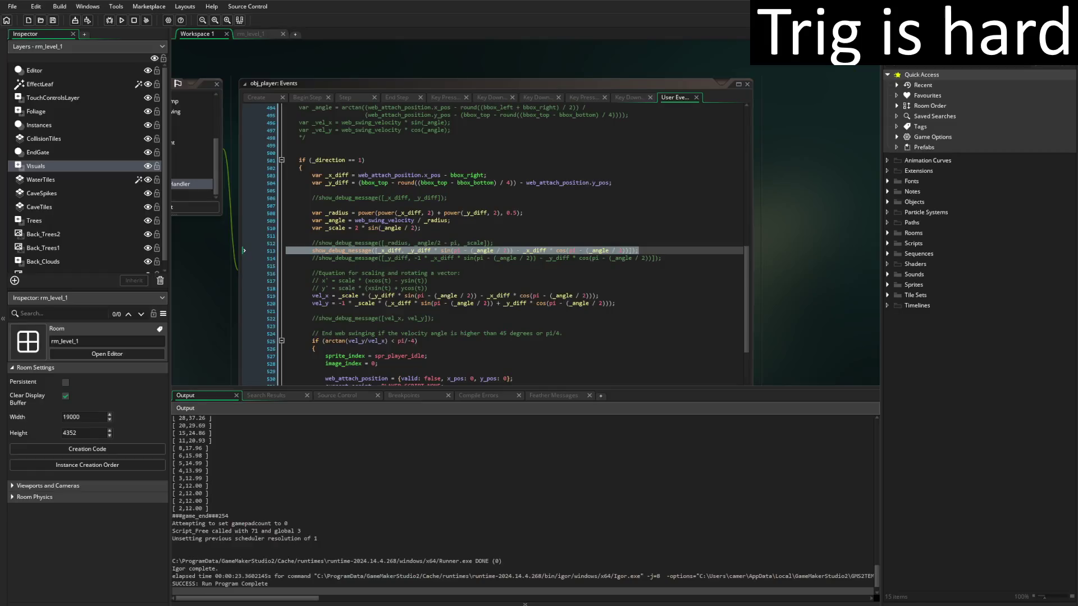
scroll(273, 498, up, 3)
scroll(272, 498, up, 3)
scroll(272, 500, down, 5)
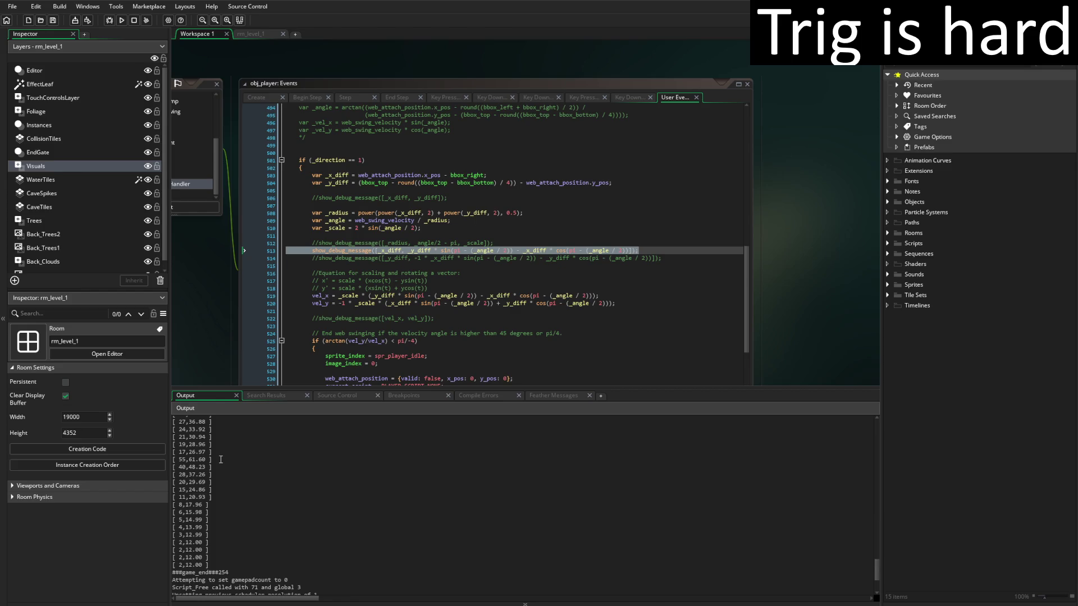
scroll(222, 463, up, 5)
scroll(223, 467, down, 6)
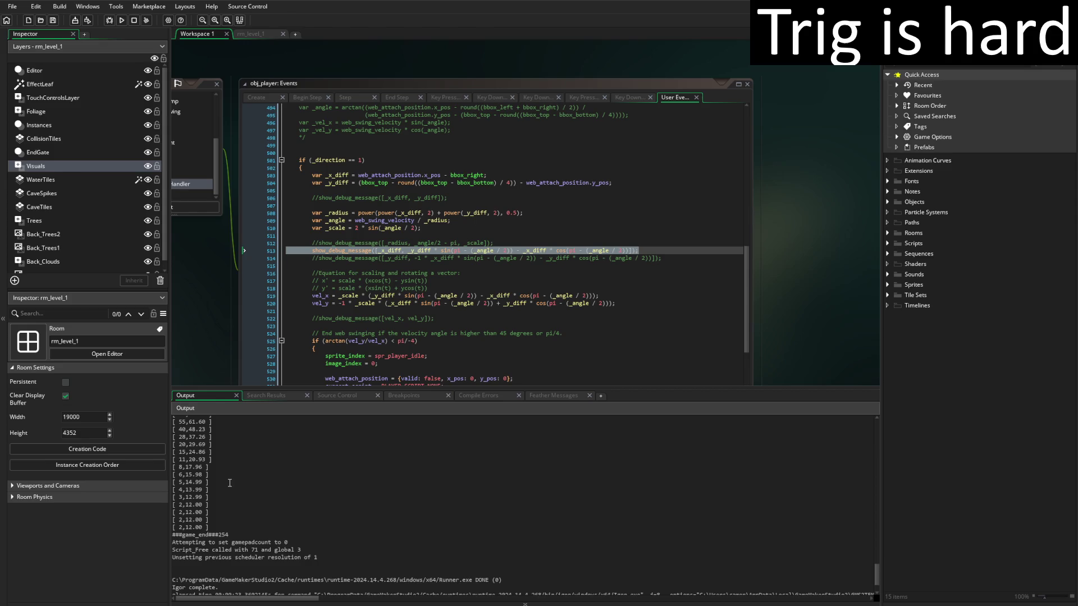
scroll(229, 482, up, 3)
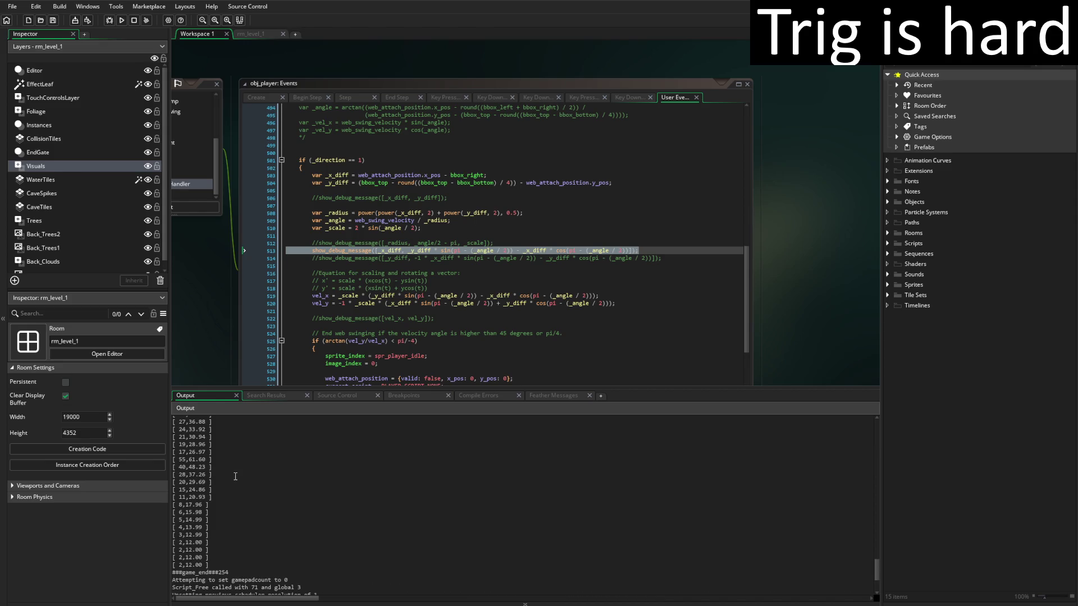
mouse_move(173, 460)
mouse_down()
mouse_move(208, 547)
mouse_move(237, 568)
mouse_up()
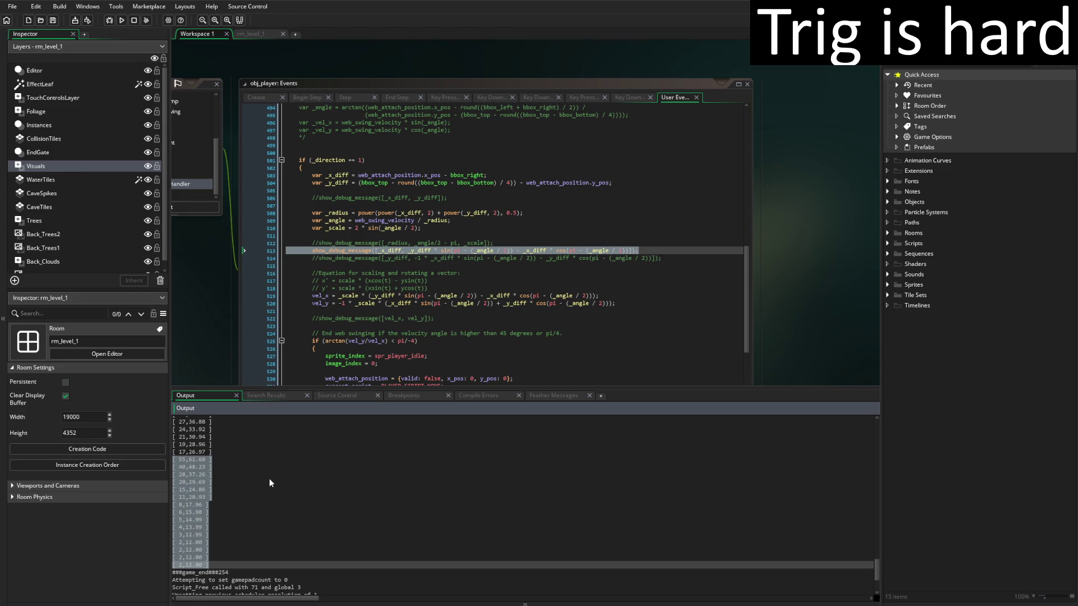
click(214, 468)
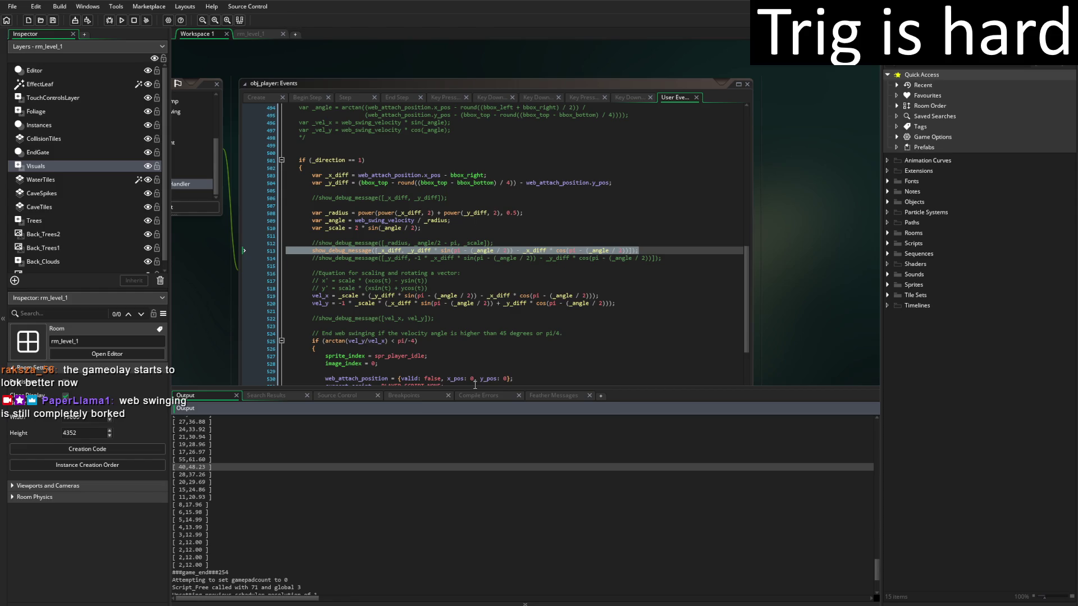
scroll(337, 470, up, 7)
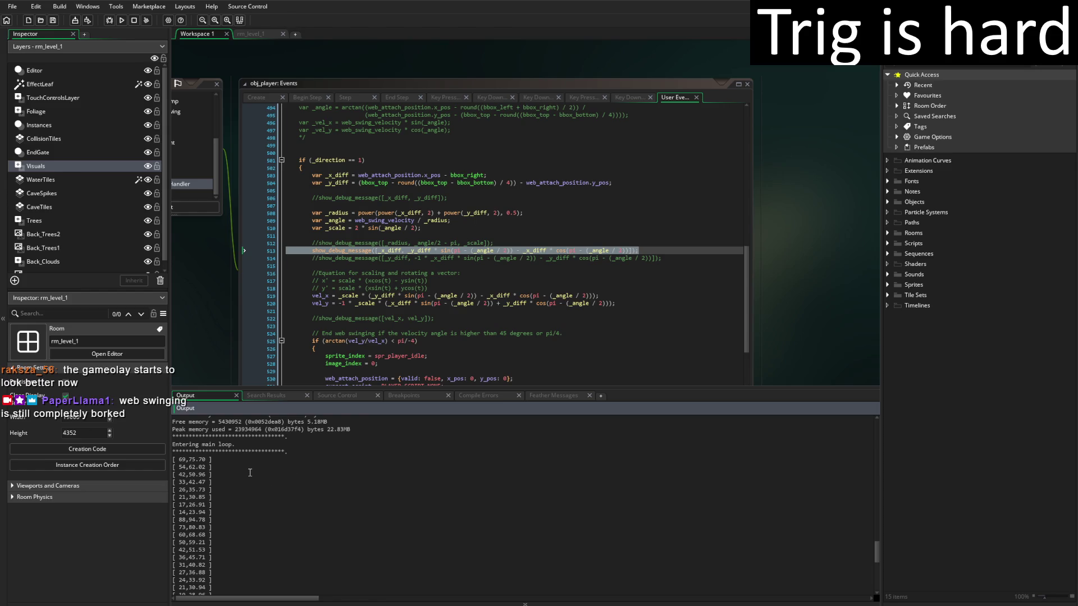
scroll(249, 472, down, 1)
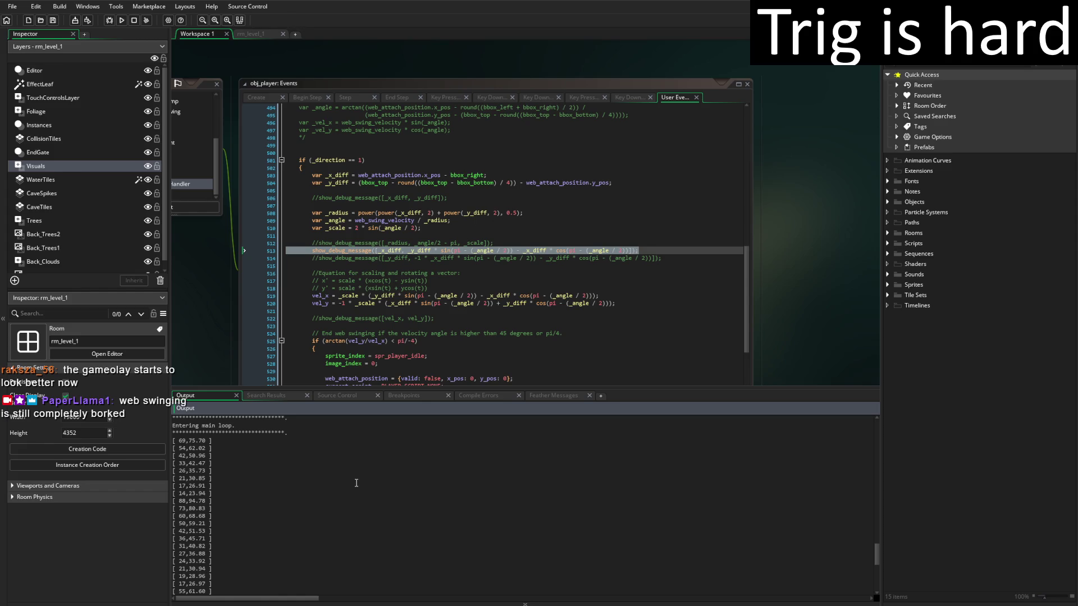
Review the vel_x and vel_y formulas on lines 519–520 and bring up the 2sin(θ/2) whiteboard derivation.
click(626, 299)
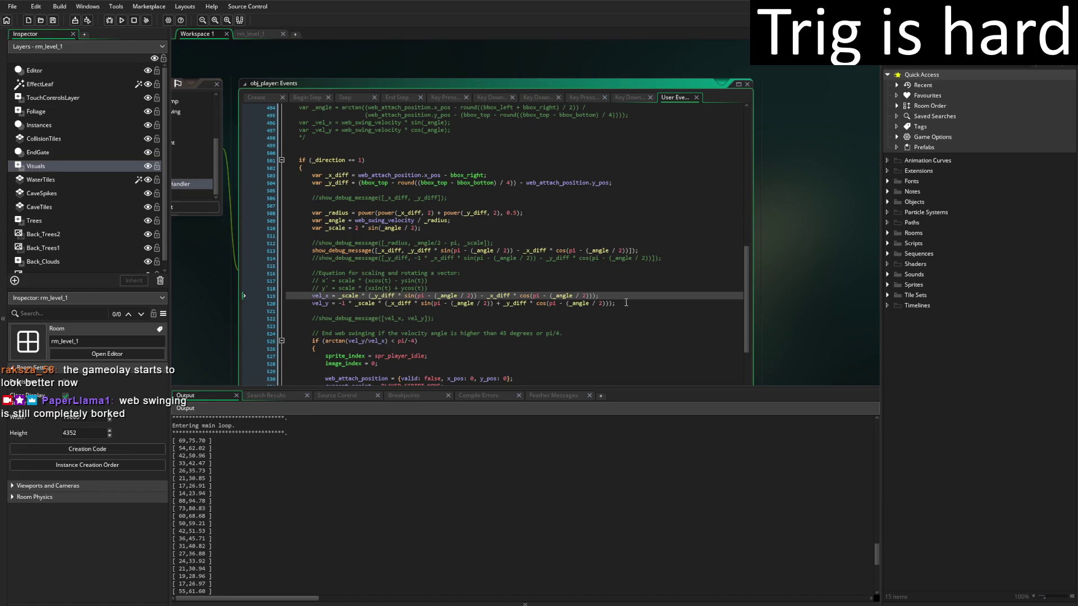
click(626, 303)
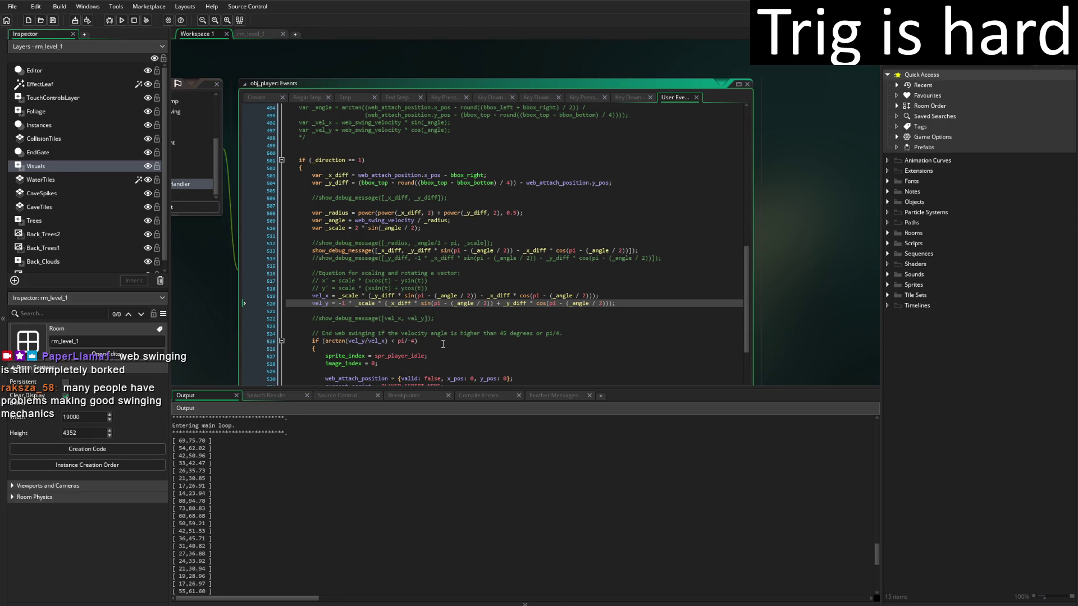
key(alt+Tab)
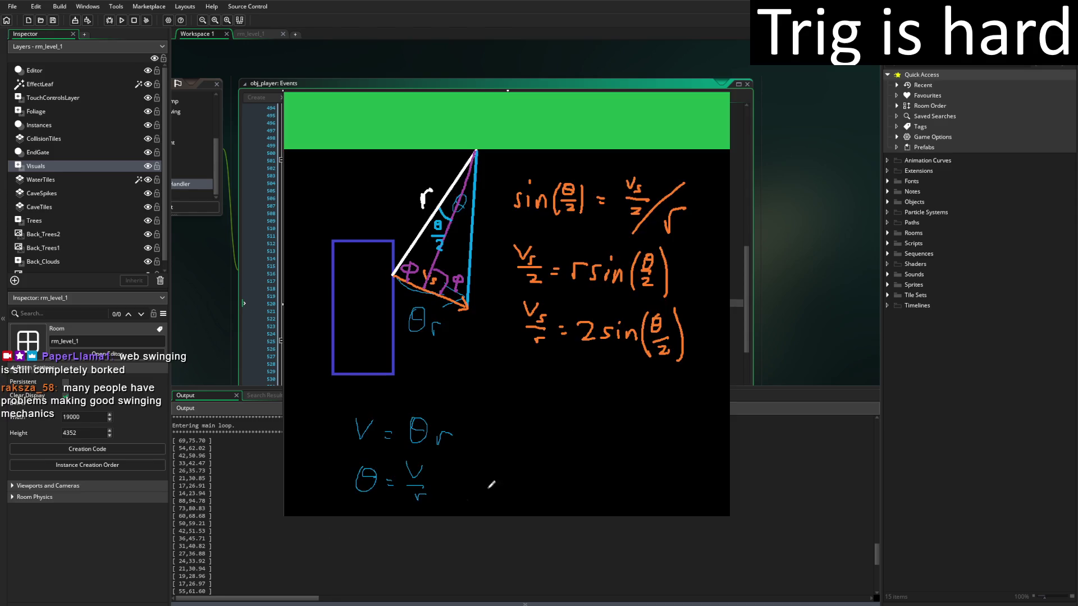
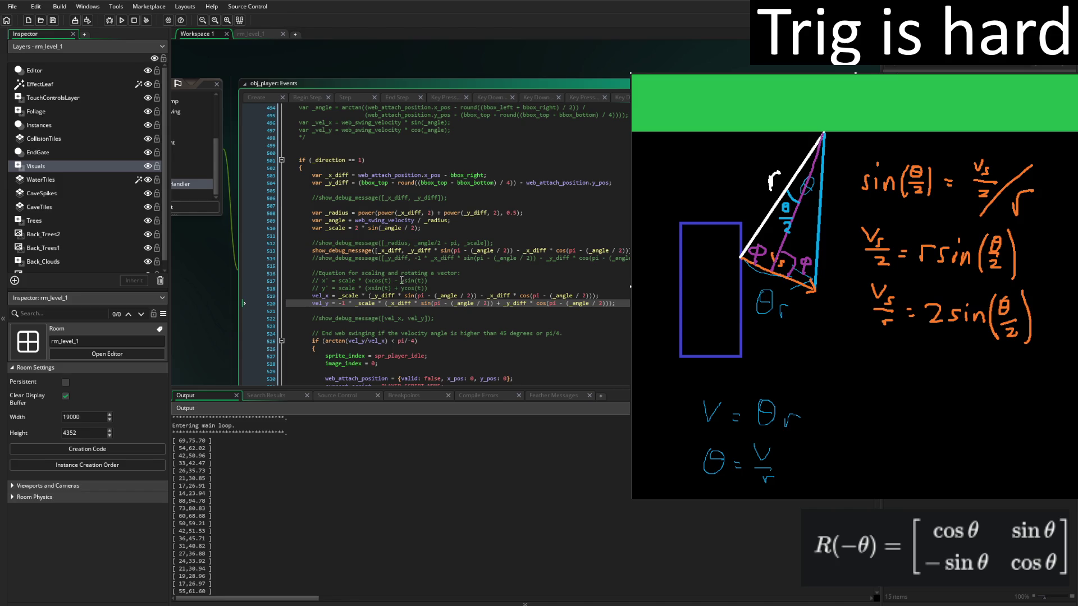
Add a minus sign to the y' rotation comment so it reads -xsin(t) + ycos(t).
click(403, 281)
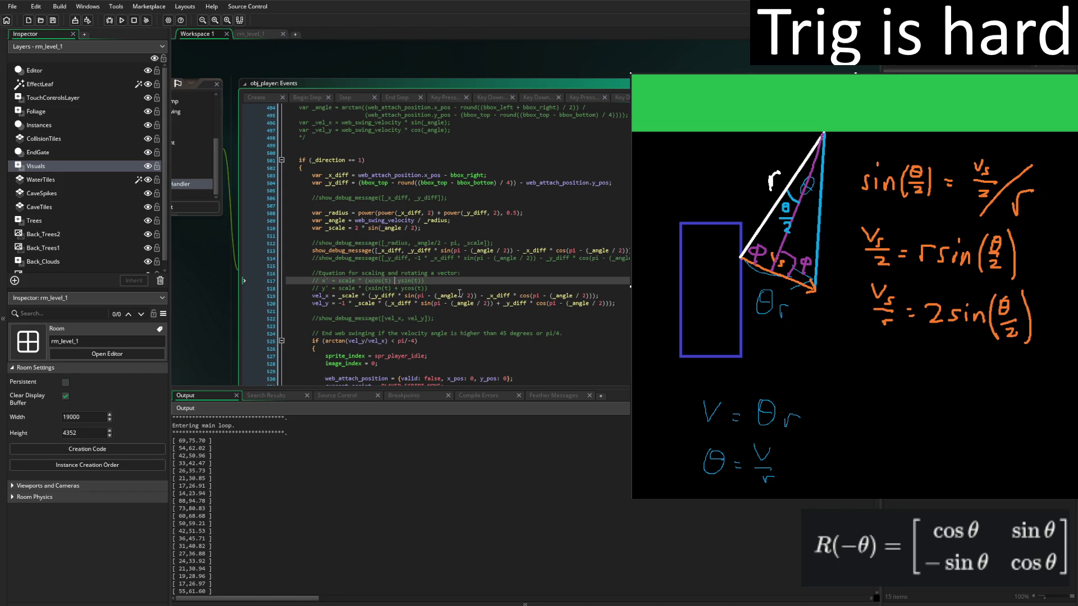
key(Down)
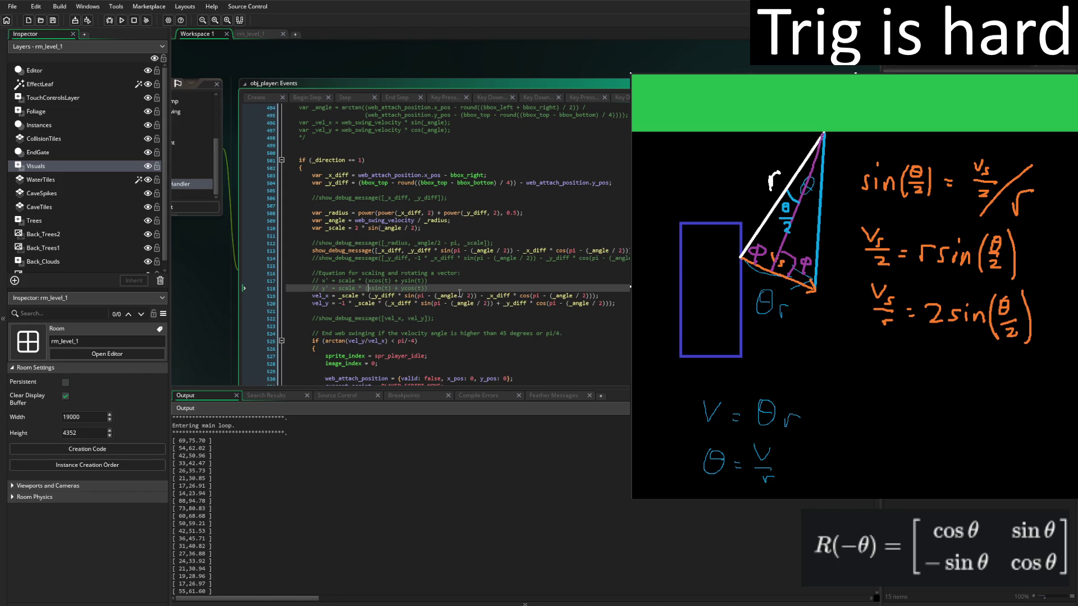
text(-)
scroll(485, 354, down, 7)
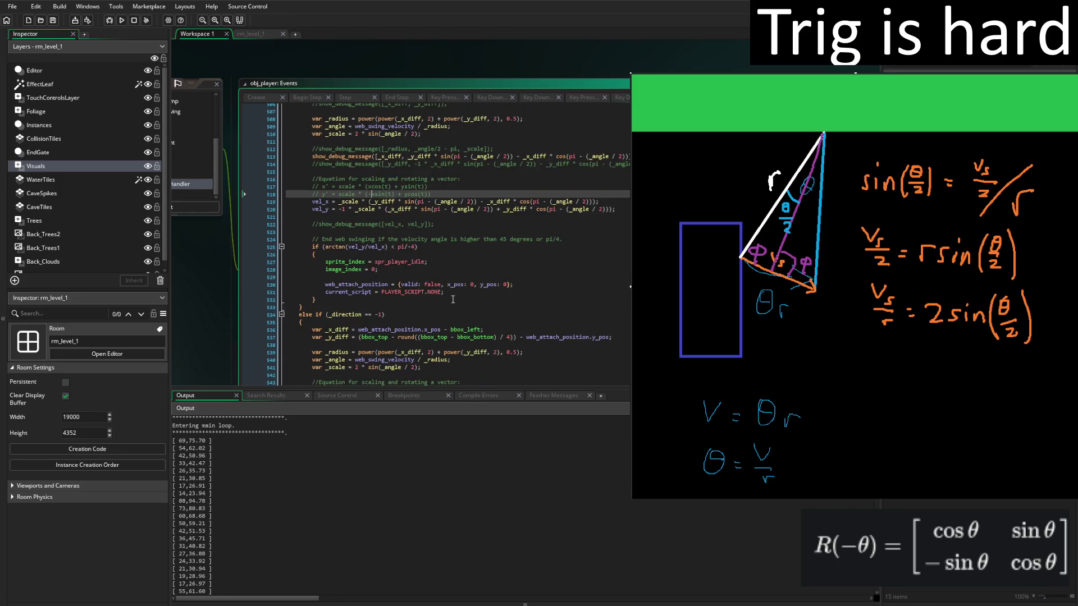
click(385, 340)
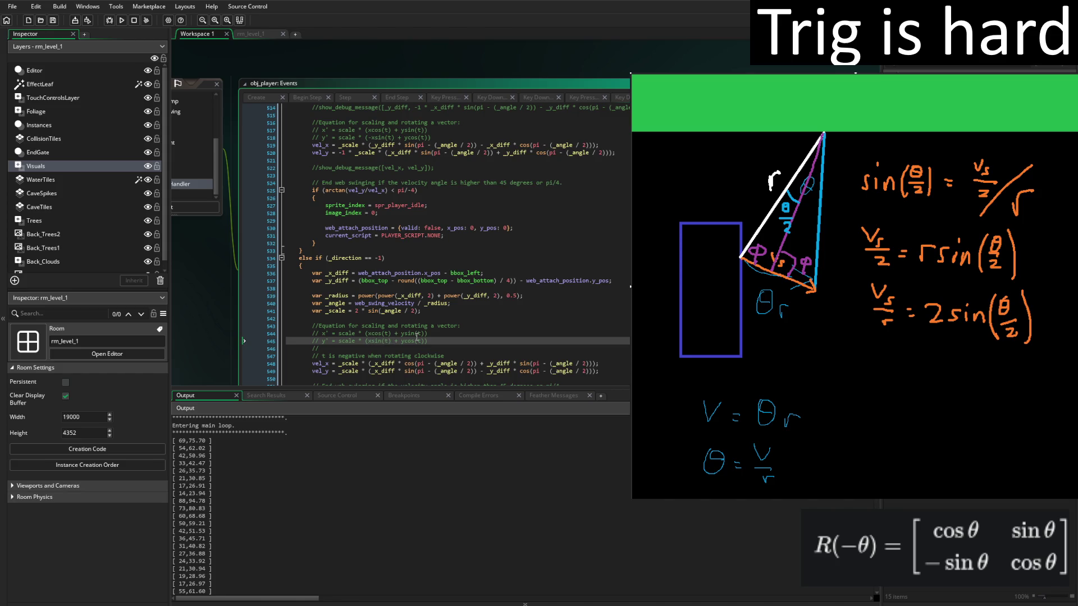
scroll(508, 302, up, 4)
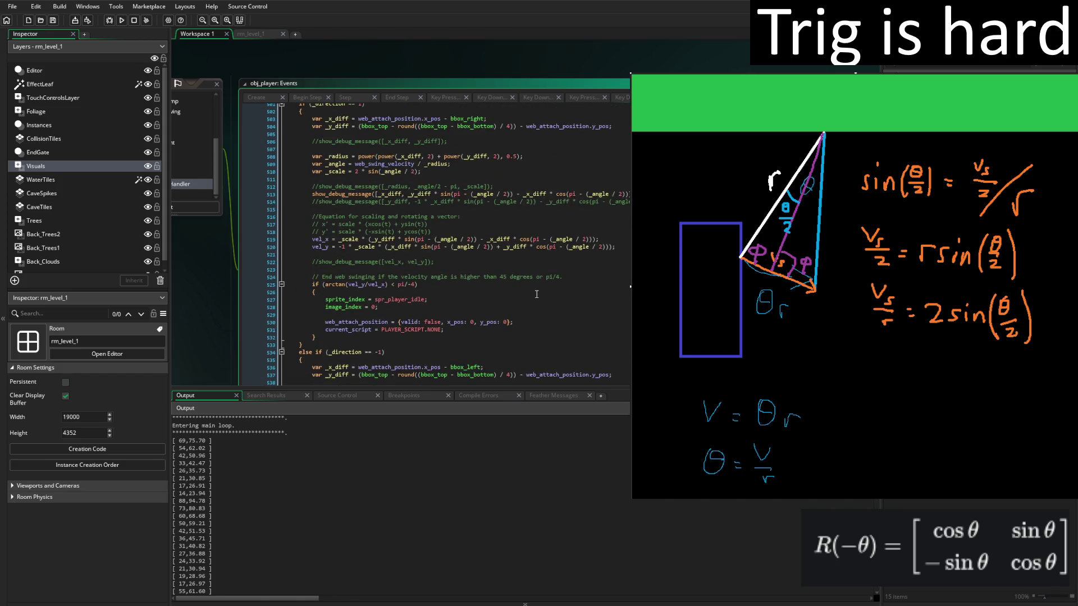
scroll(536, 294, up, 2)
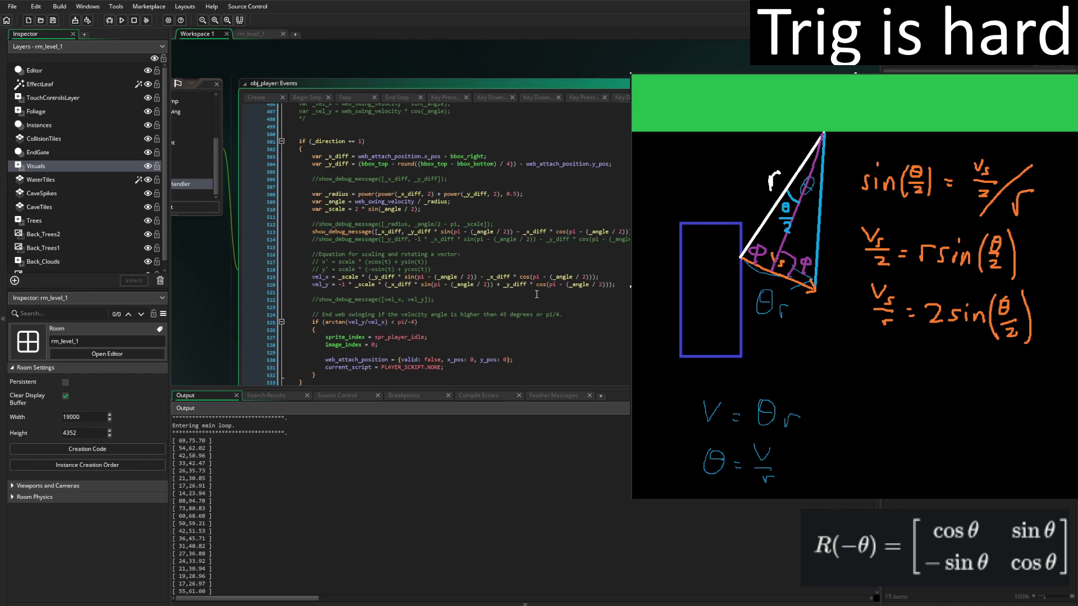
Move the -1 multiplier inside vel_y onto _x_diff, and change '- _x_diff' to '+ _x_diff' in vel_x.
click(354, 285)
key(BackSpace)
key(BackSpace)
key(BackSpace)
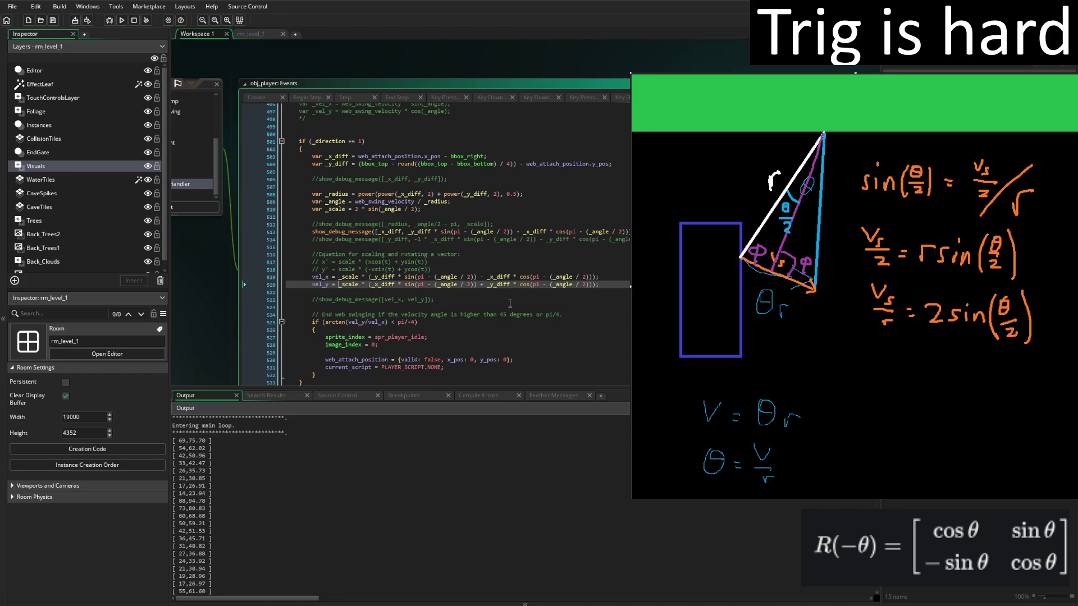
click(482, 276)
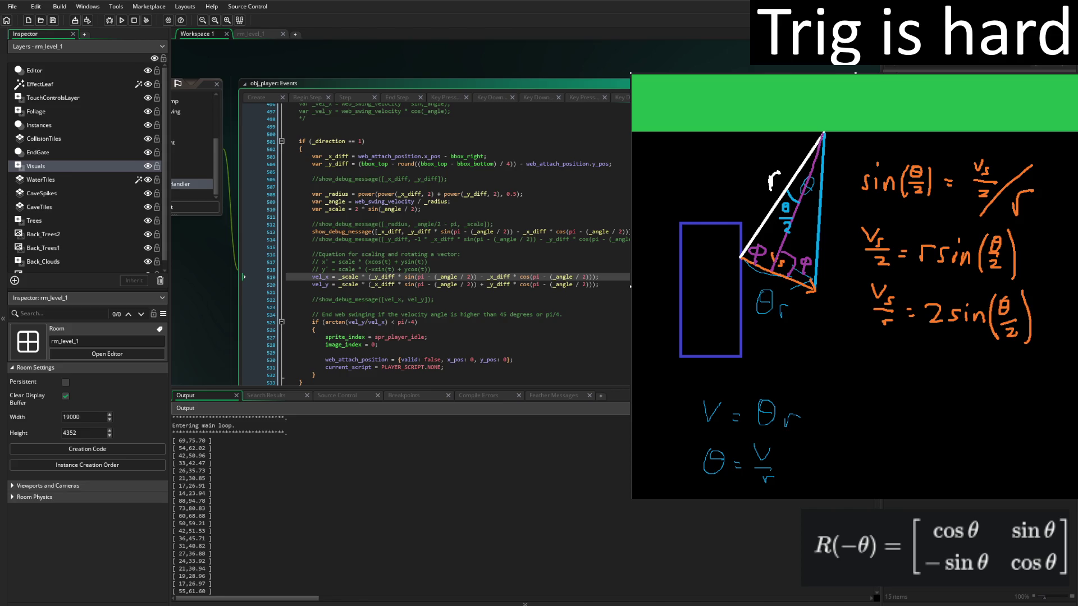
key(BackSpace)
key(BackSpace)
text(+)
click(467, 285)
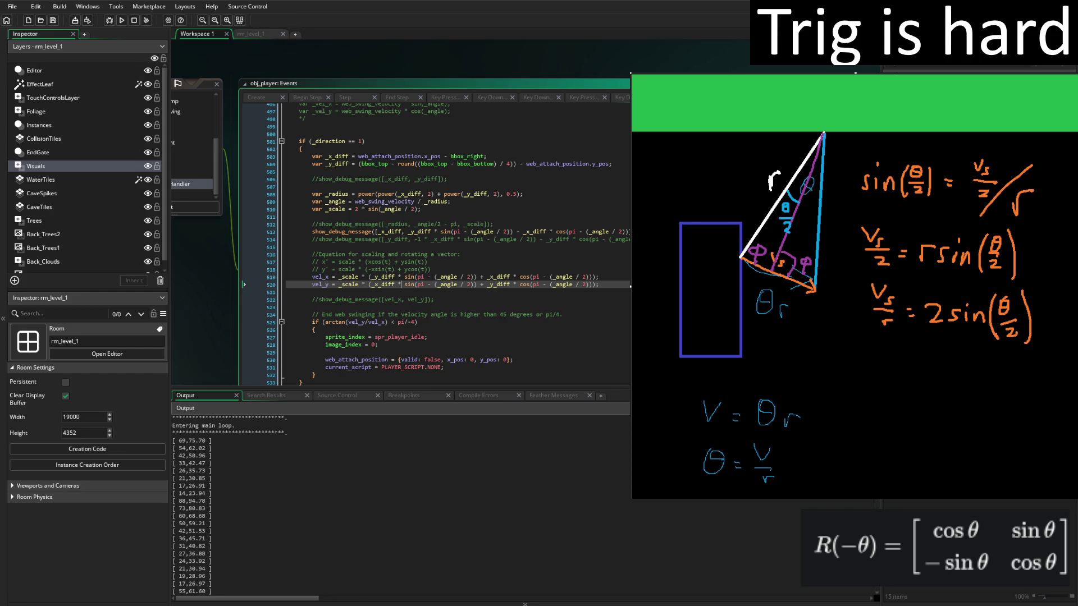
text(-1 *)
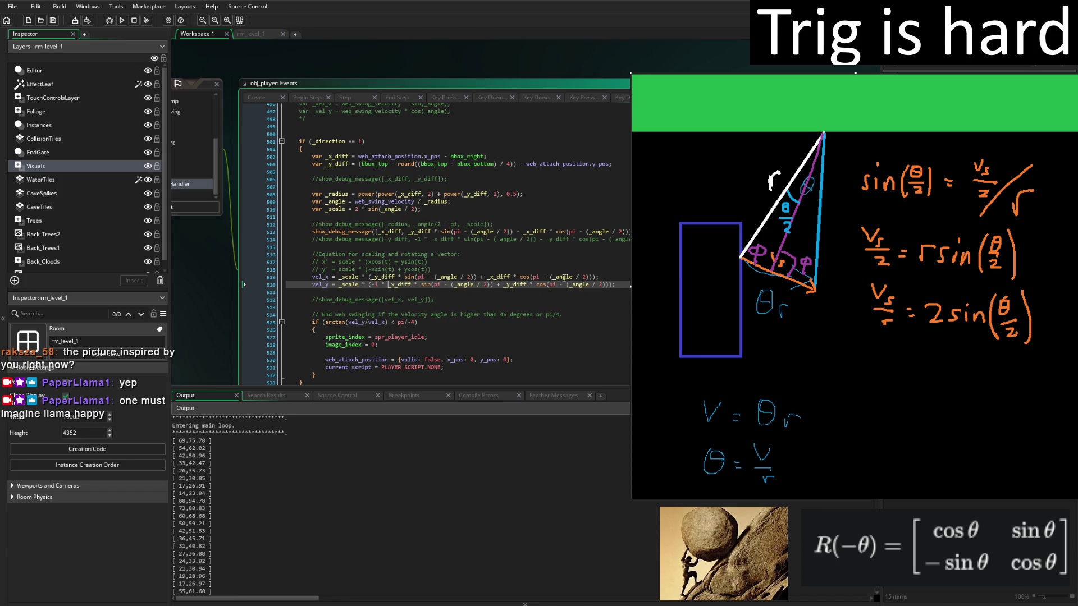
Change the minus before _y_diff and _x_diff to plus in both debug messages, then run the game.
click(543, 239)
key(BackSpace)
text(+)
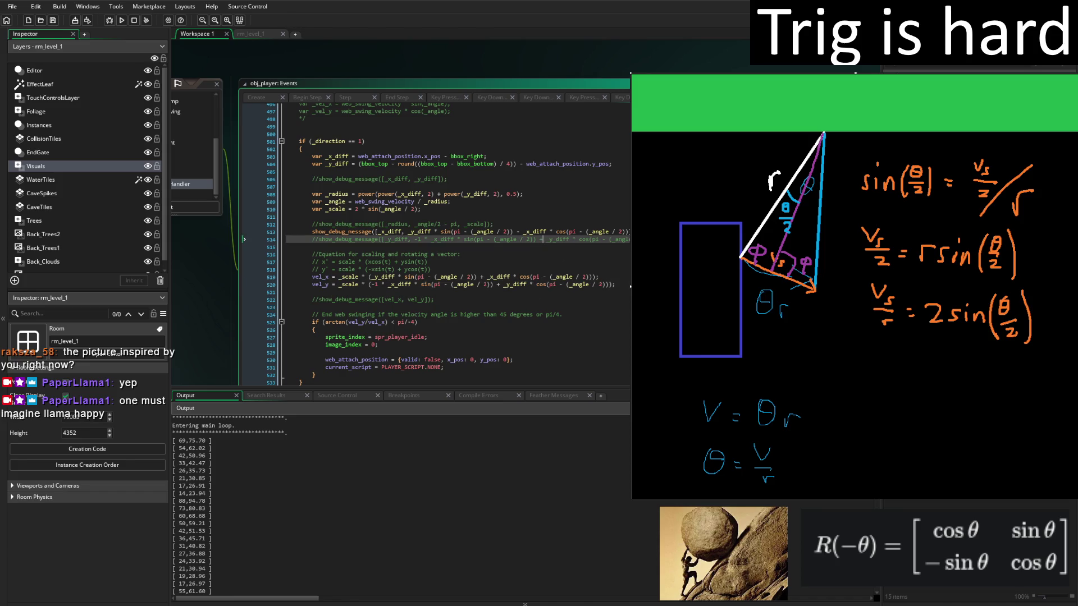
click(523, 232)
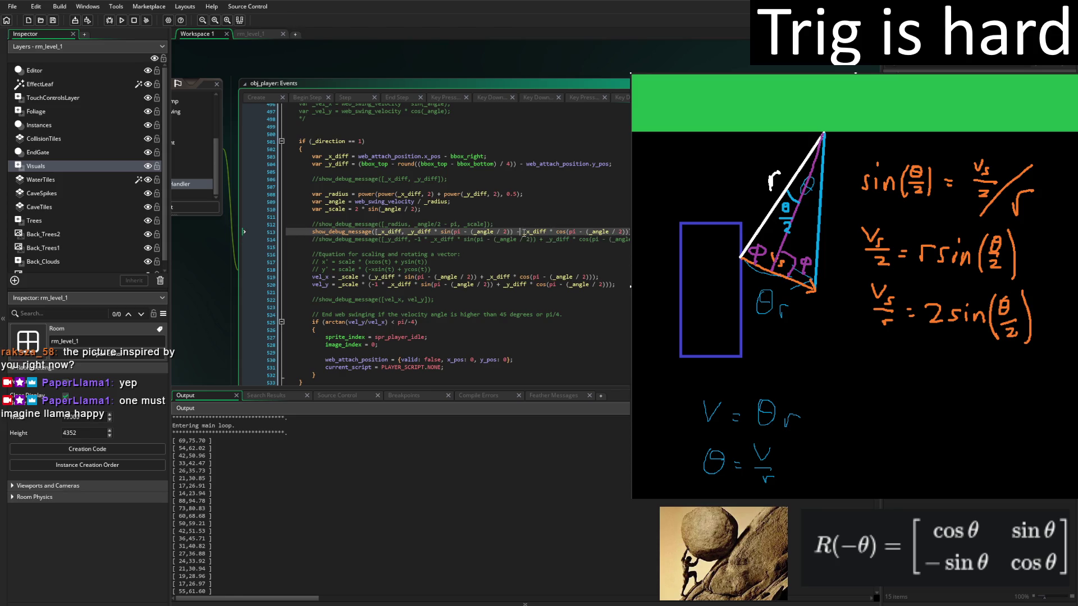
key(BackSpace)
text(+)
click(121, 20)
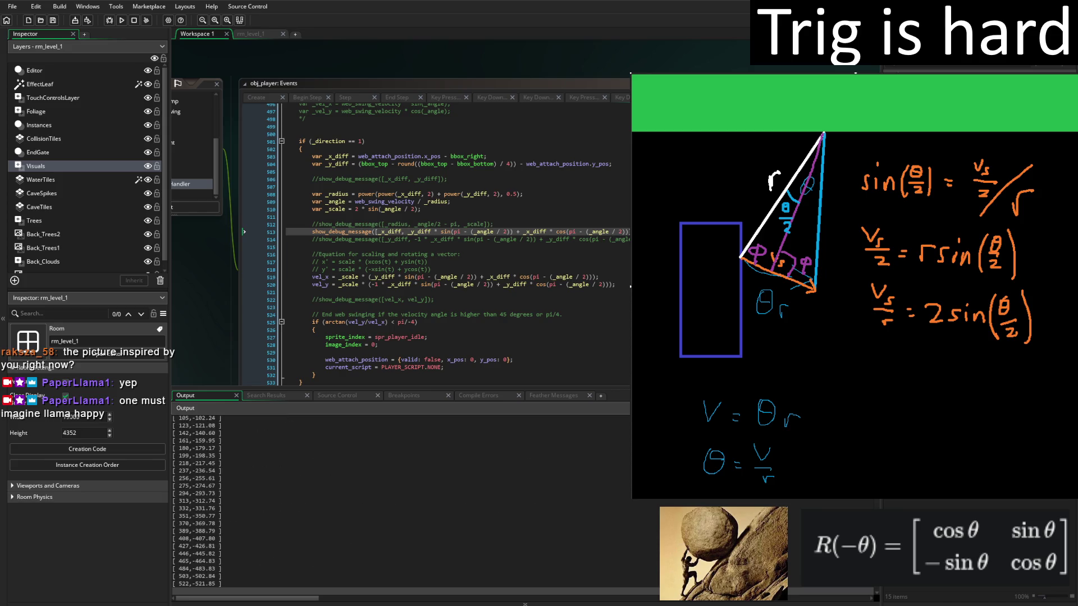
key(alt+Tab)
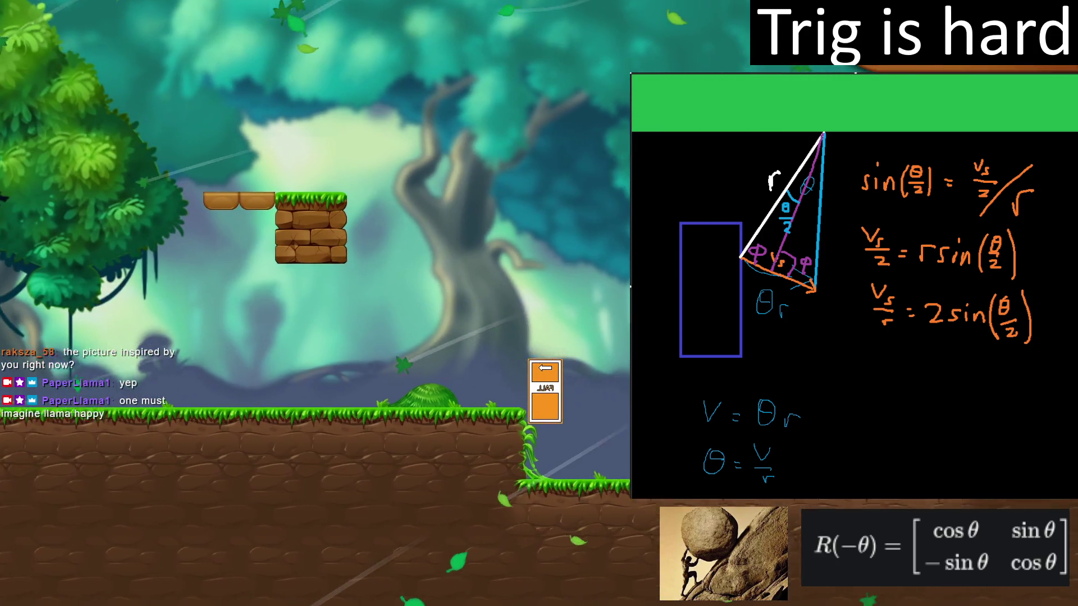
Walk left, then jump and web-swing several times before closing the game with Escape.
key(Left)
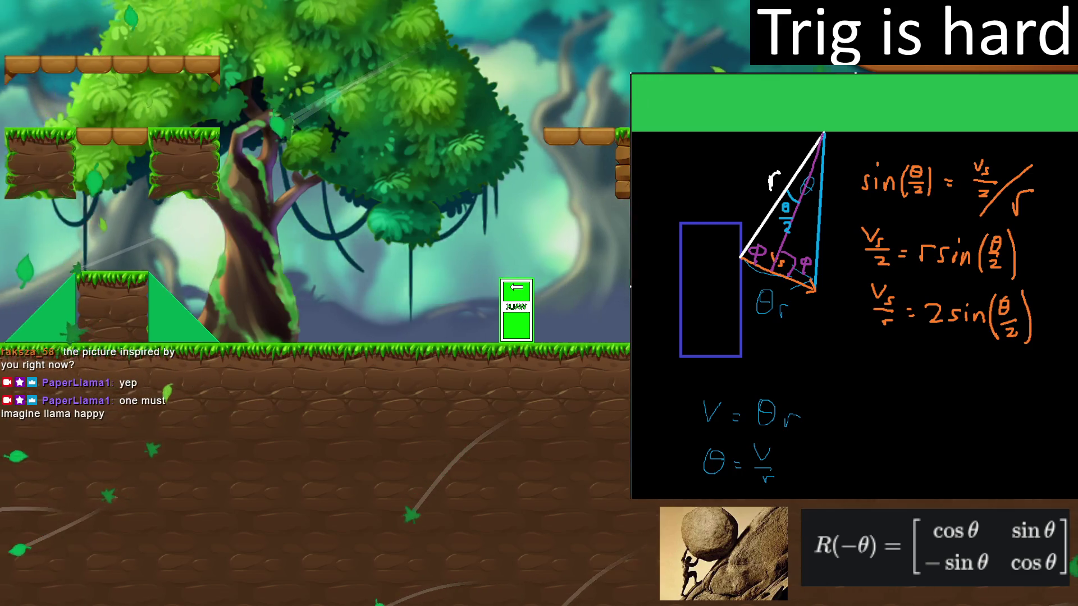
key(space)
key(space)
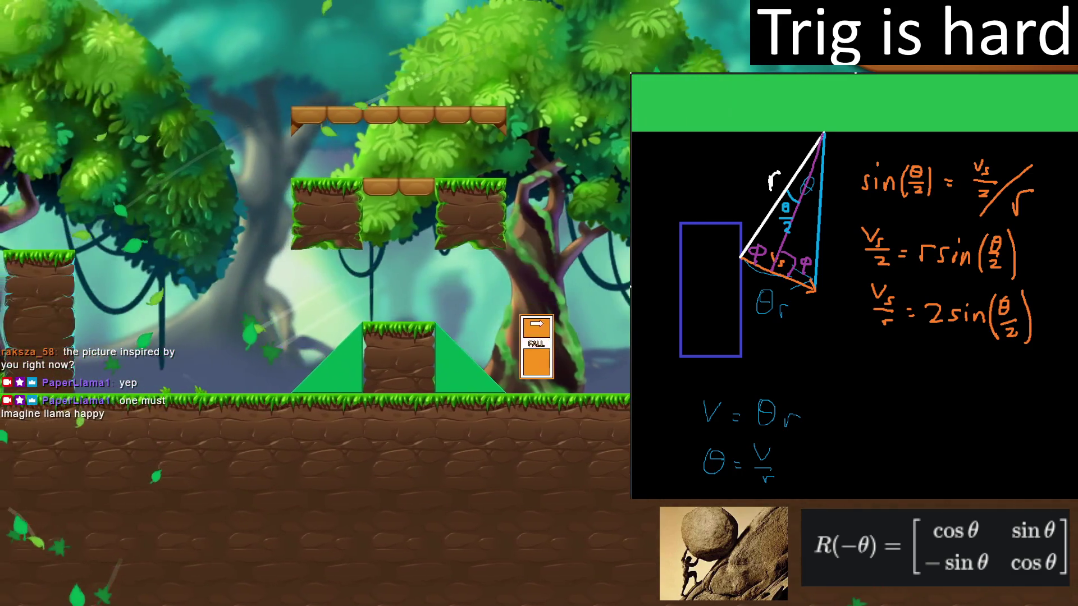
key(space)
key(space)
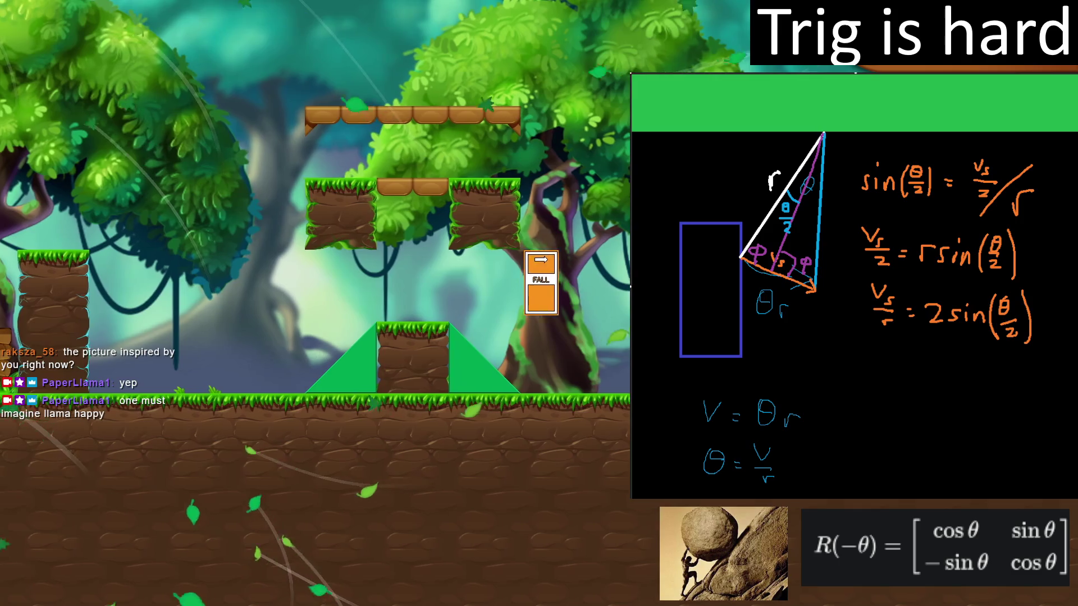
key(space)
key(space)
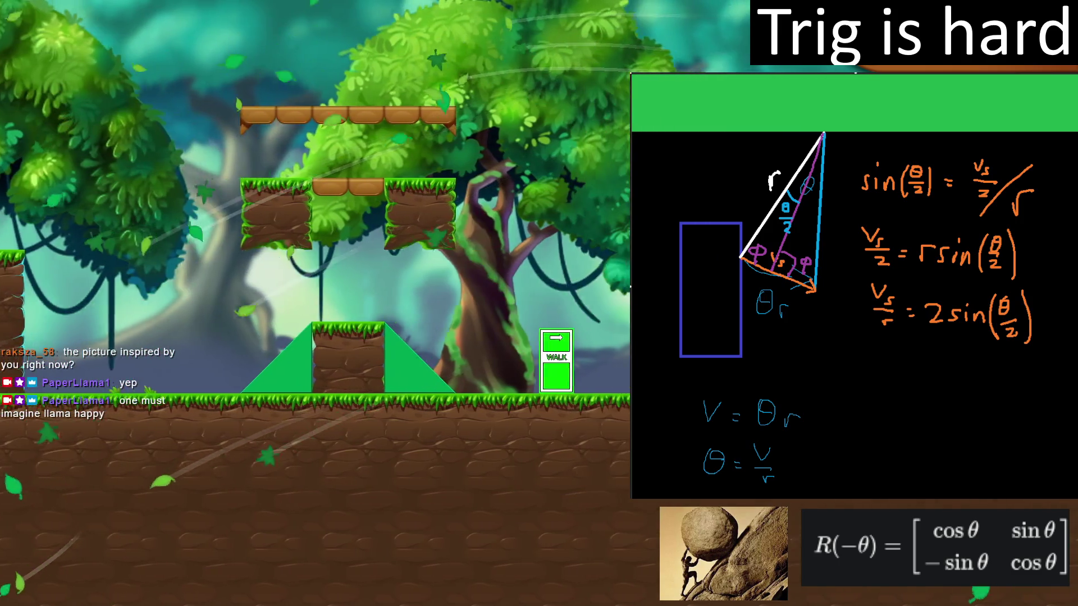
key(space)
key(space)
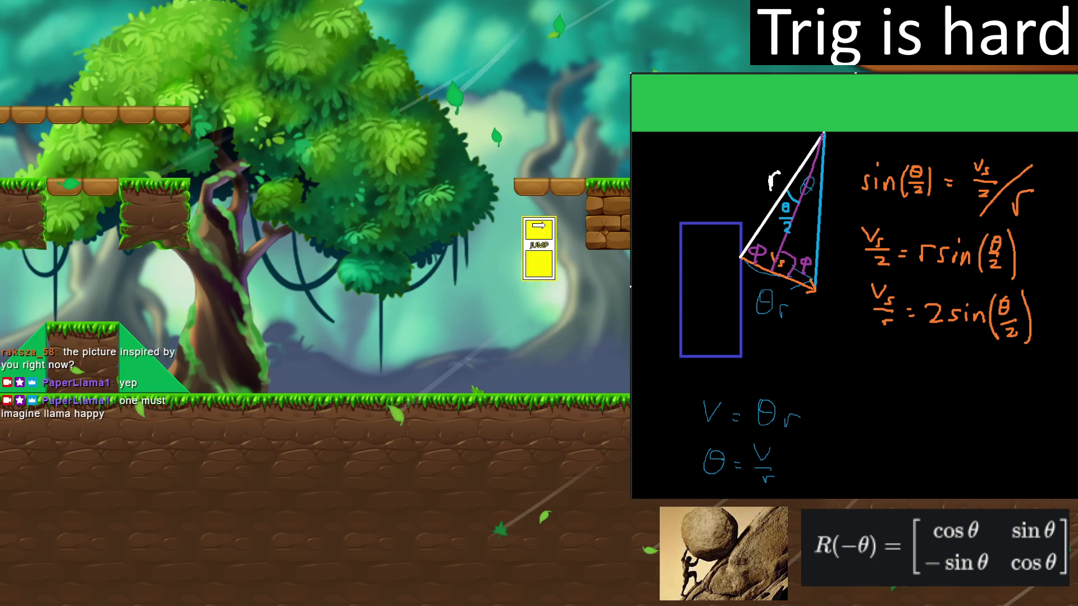
key(space)
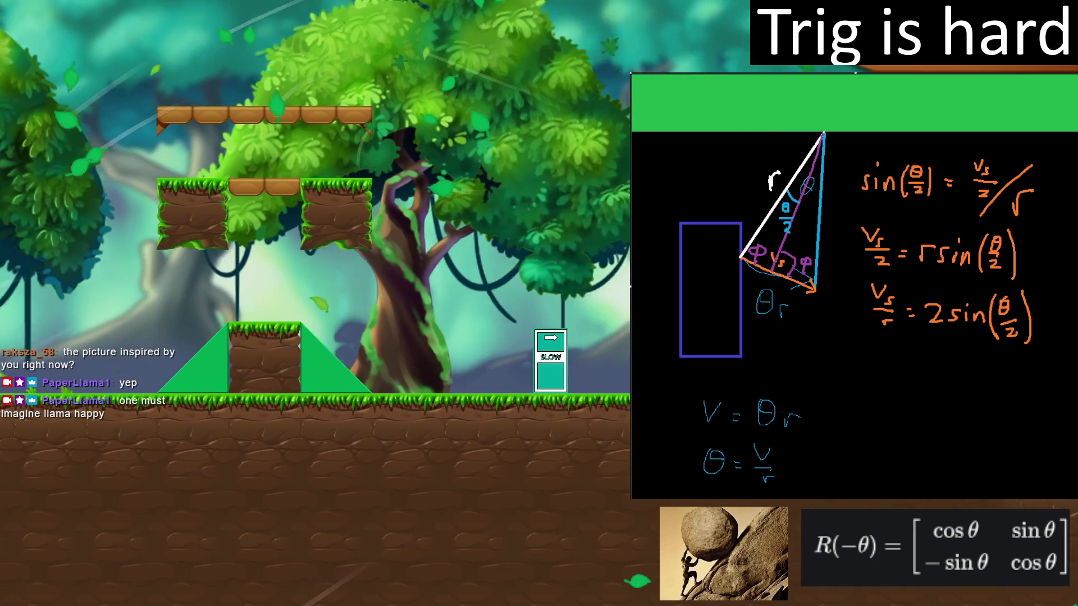
key(Escape)
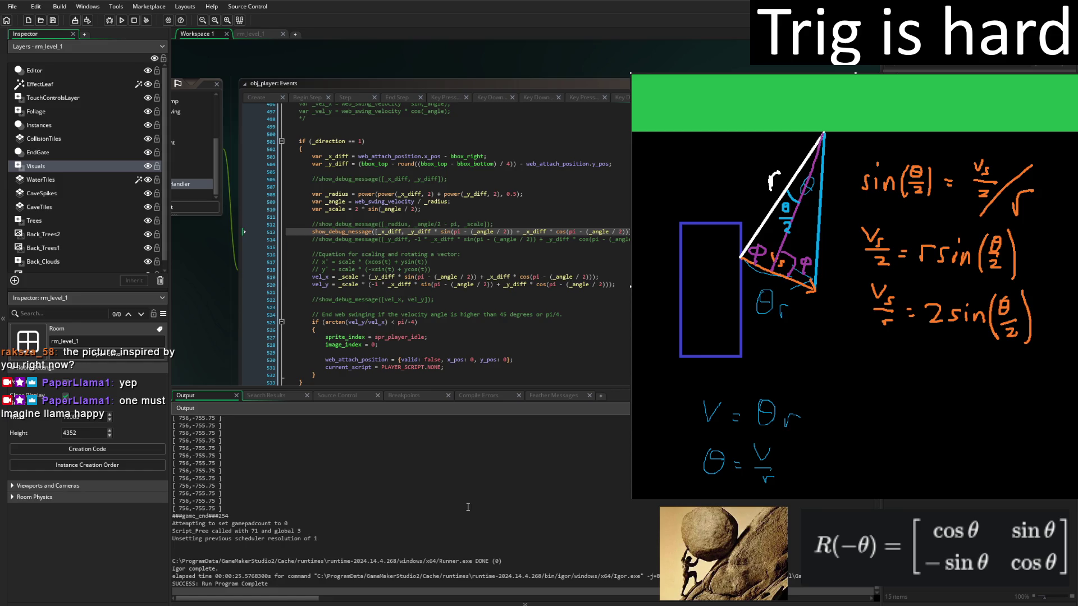
Run the game twice with F5 to print the rotated offset value pairs.
key(F5)
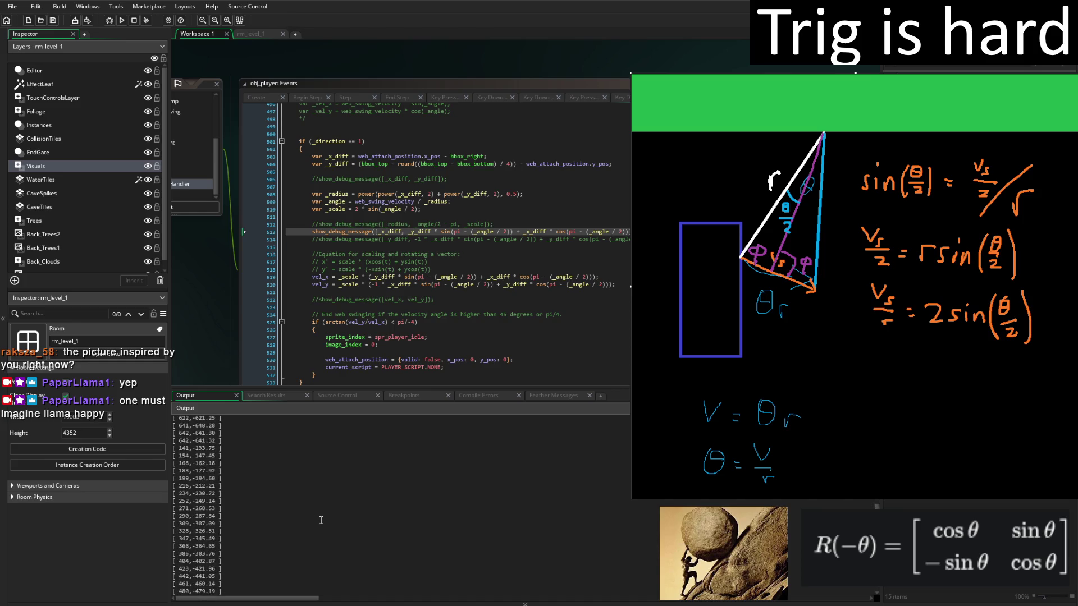
key(F5)
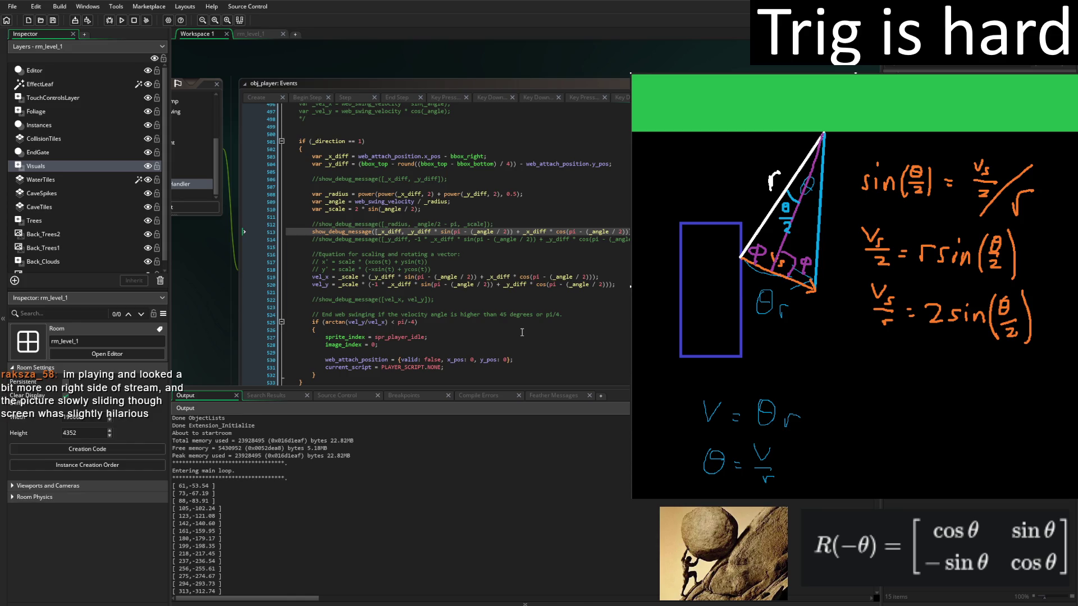
Rewrite _y_diff as web_attach_position.y_pos minus the bbox_top expression, then run with F5.
click(610, 164)
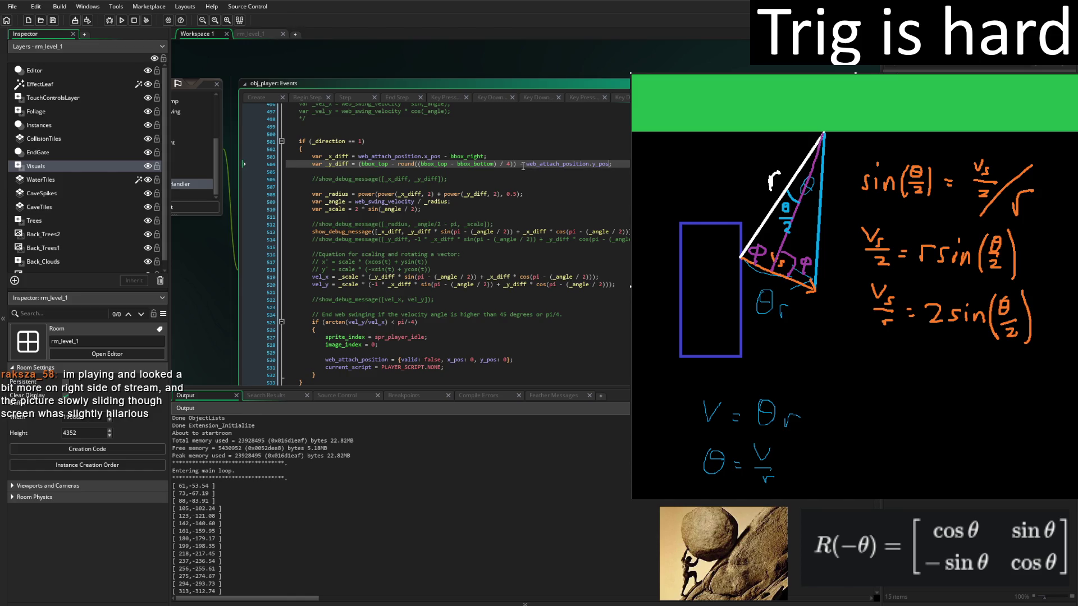
drag(525, 163, 608, 163)
key(ctrl+c)
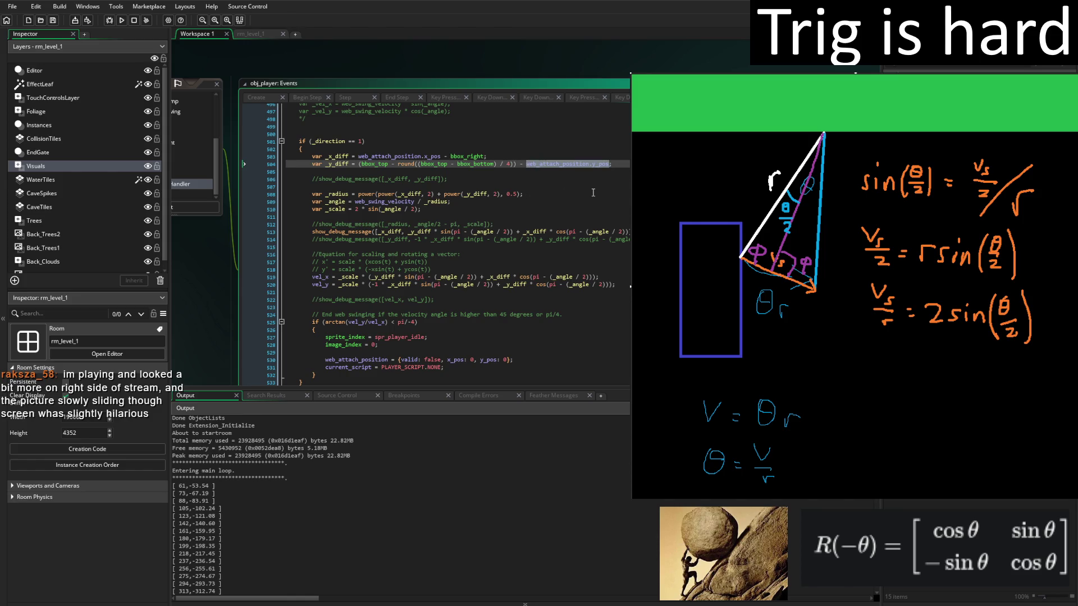
key(BackSpace)
key(BackSpace)
key(BackSpace)
key(BackSpace)
click(358, 164)
key(ctrl+v)
text(-)
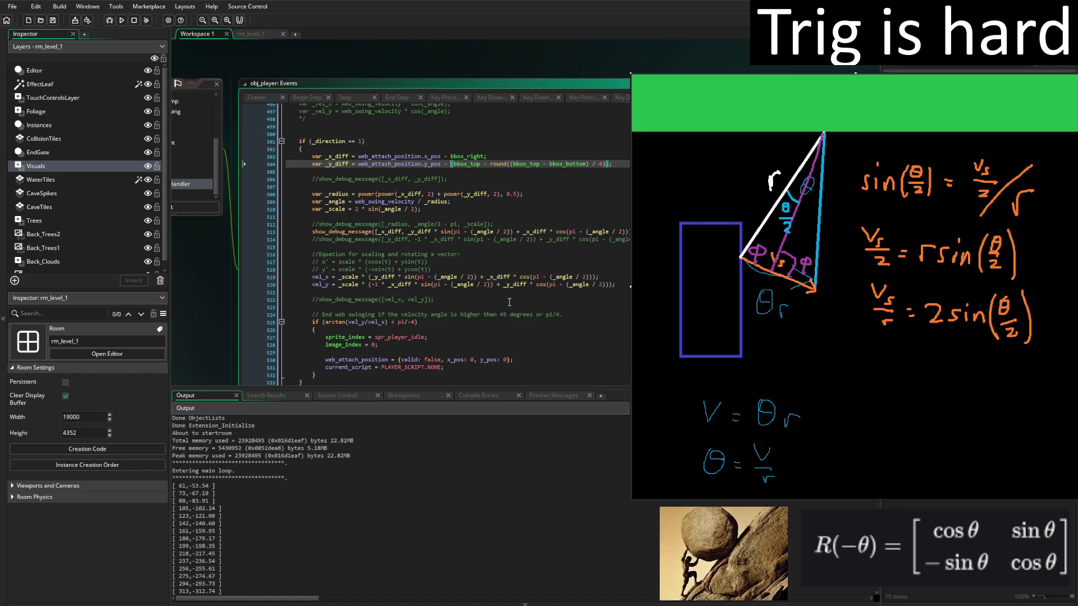
key(F5)
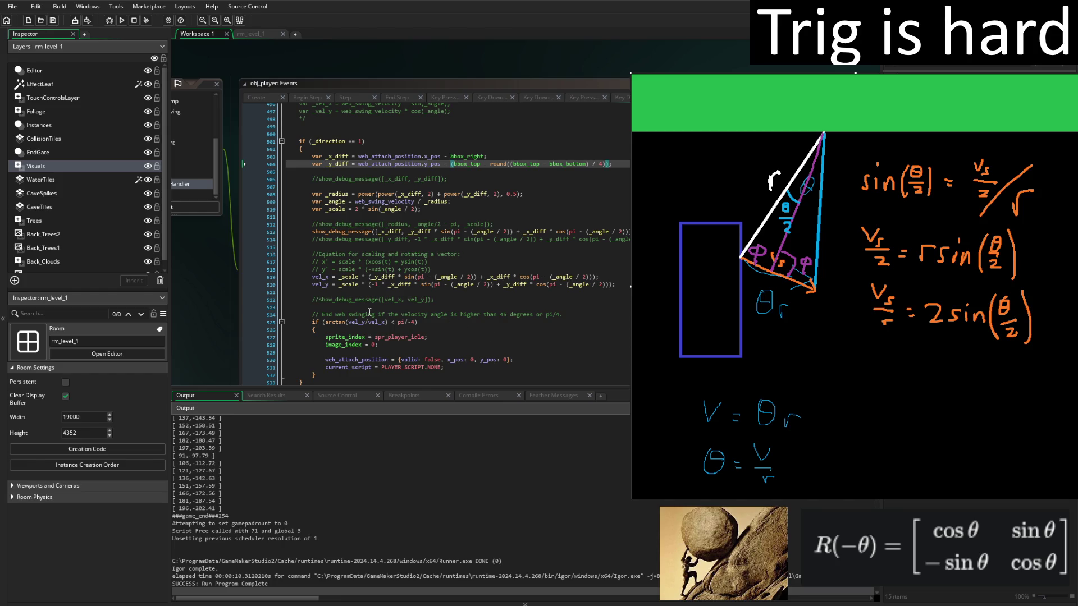
Insert '-1 *' before _scale in vel_y and run, then remove it and rerun with F5.
click(338, 285)
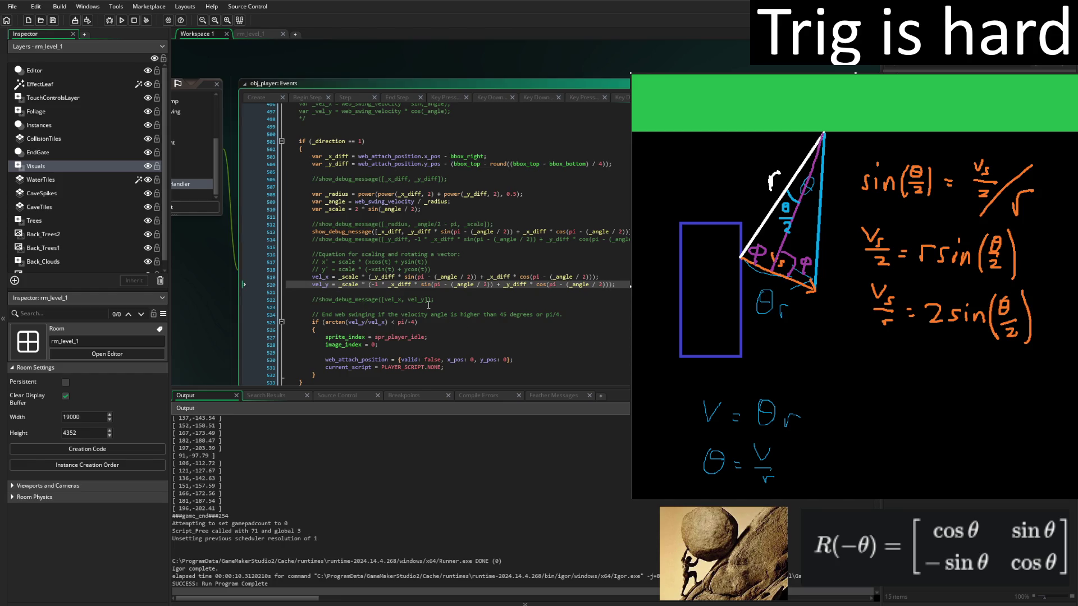
text(-1 *)
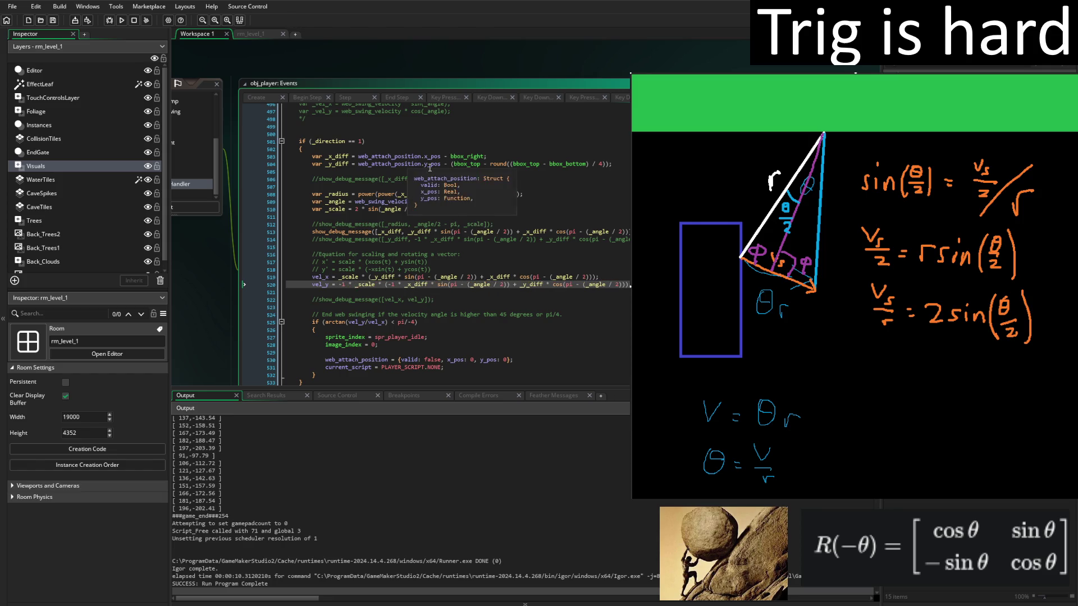
click(123, 21)
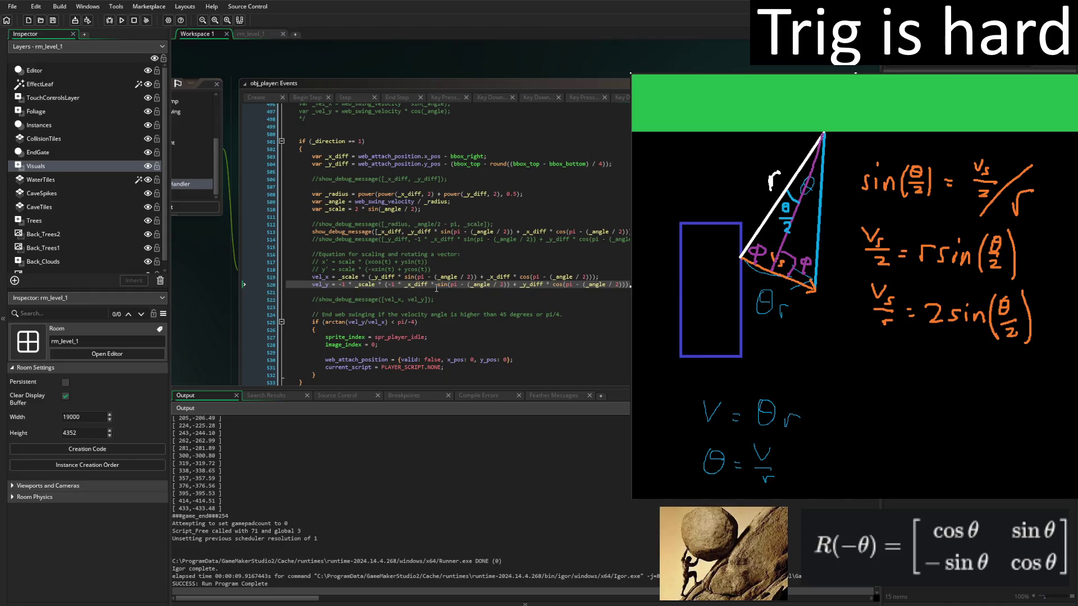
key(BackSpace)
key(BackSpace)
key(BackSpace)
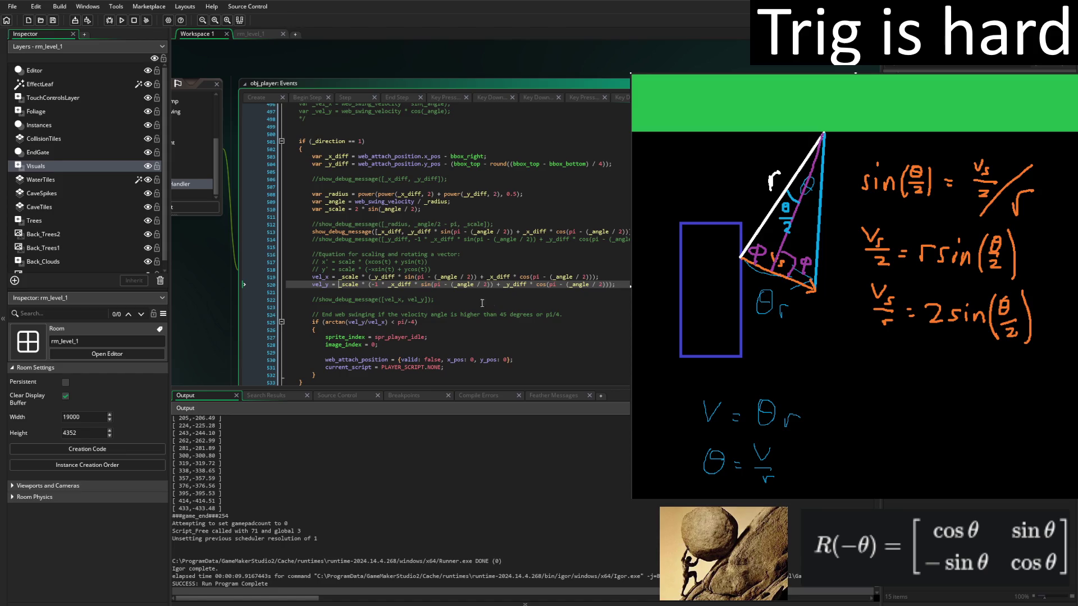
key(F5)
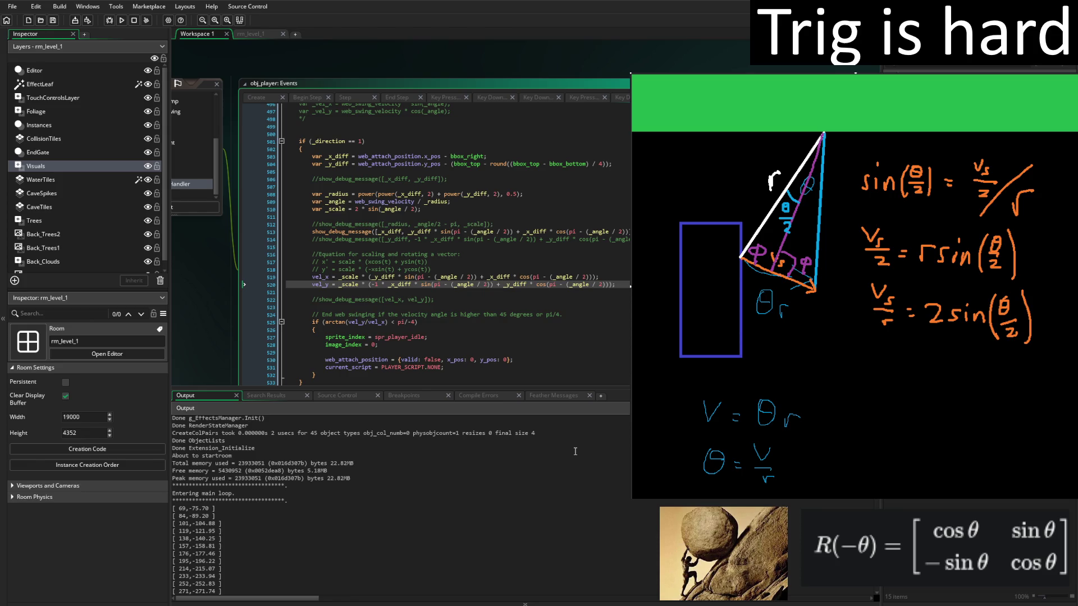
Prefix both vel_x and vel_y with '-1 *' and run the game with F5.
key(Up)
text(-1 *)
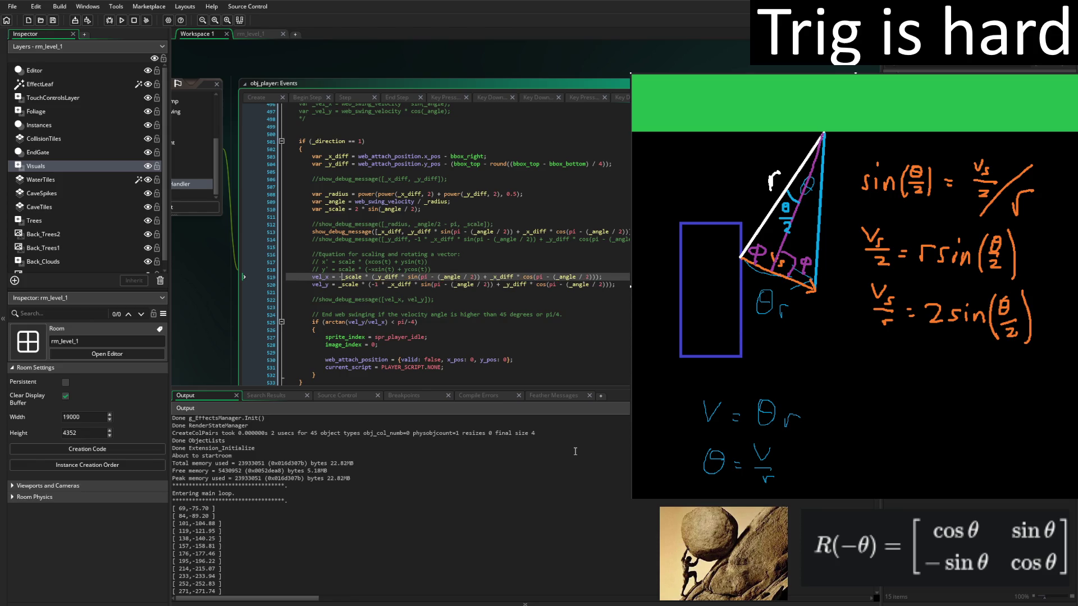
key(Down)
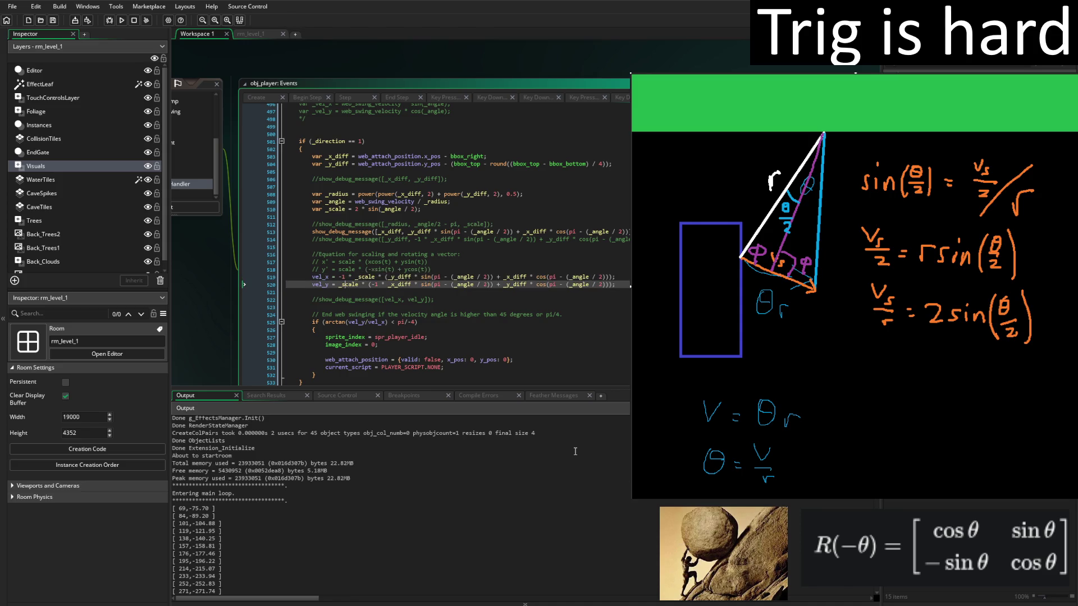
text(-1 )
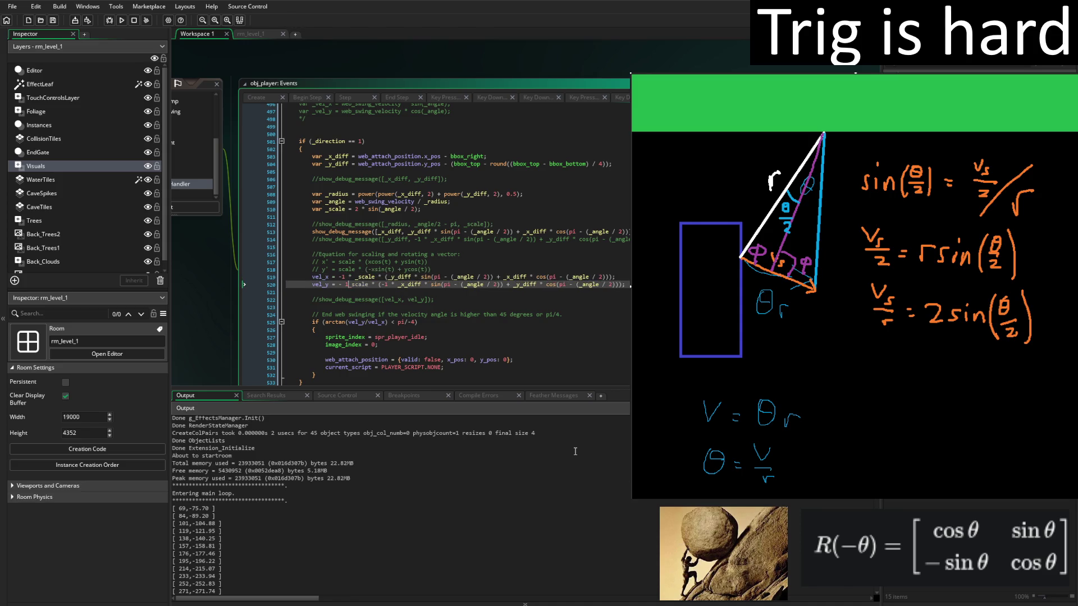
text(*)
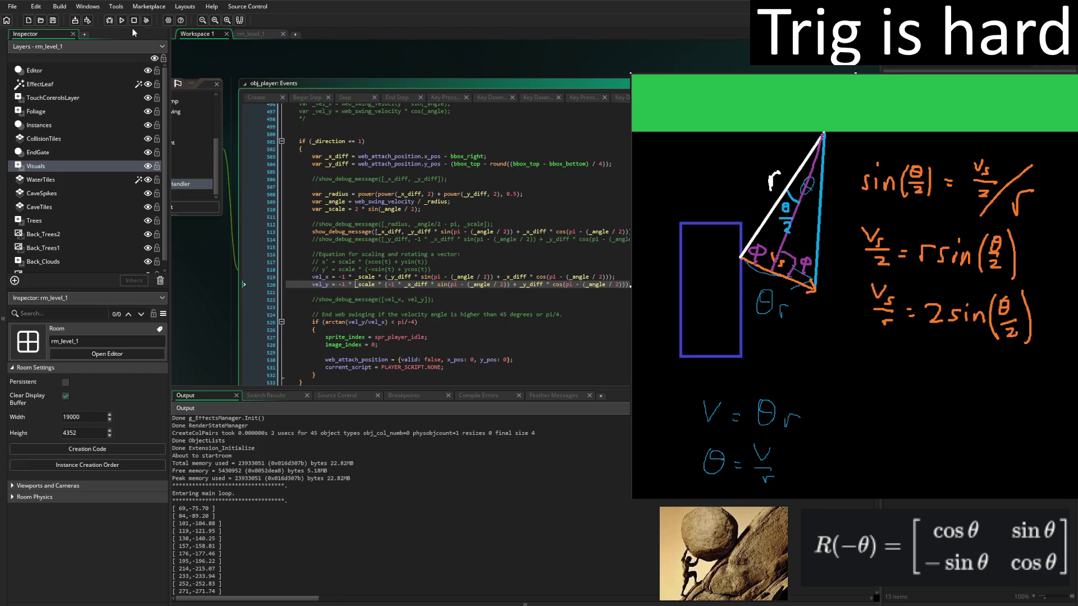
key(F5)
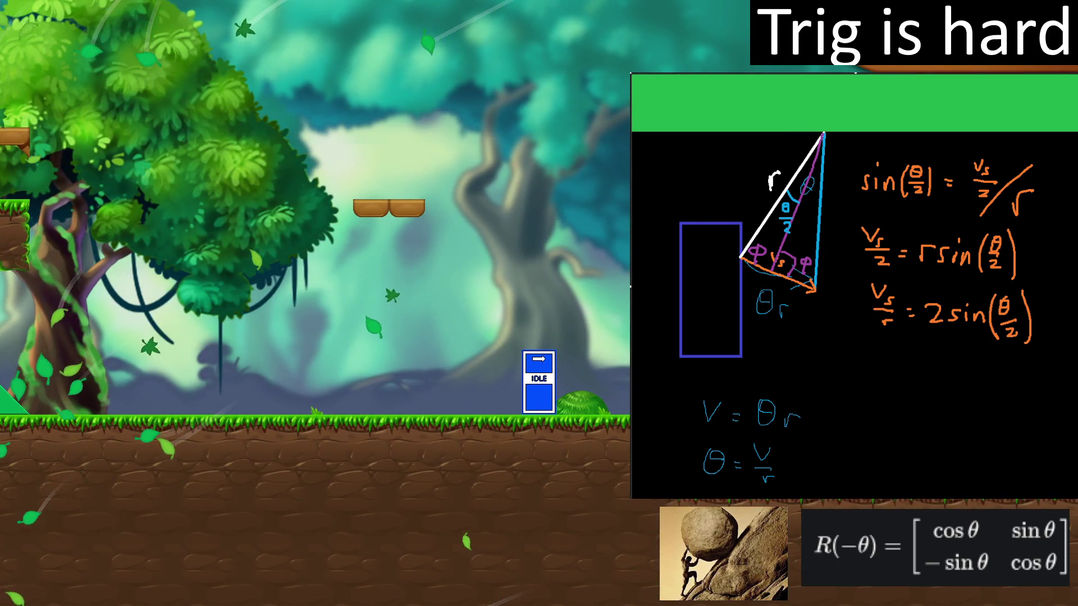
scroll(316, 517, up, 5)
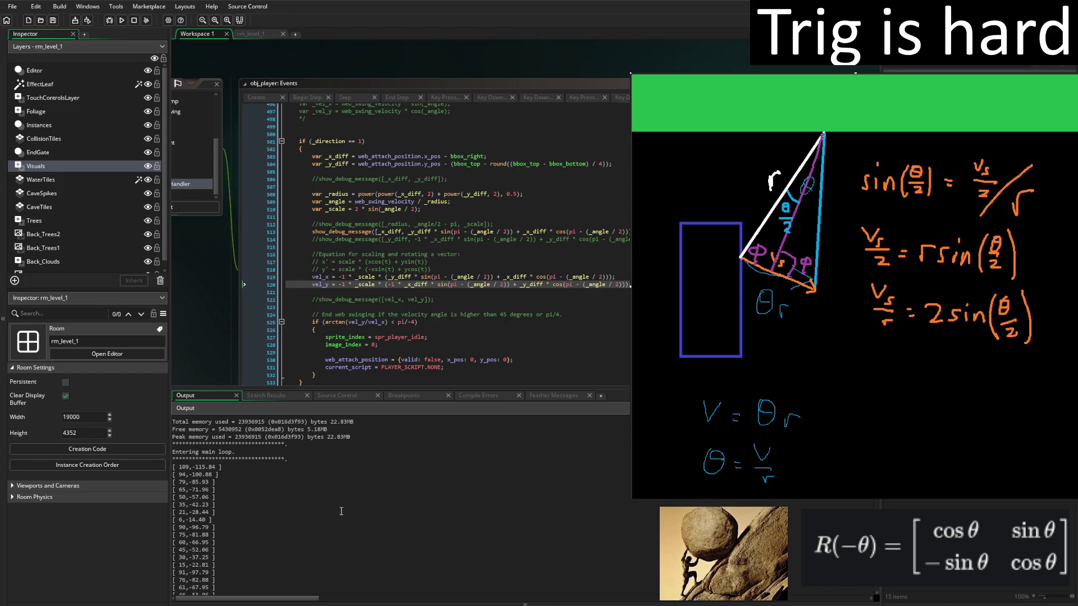
Drop the -1 from vel_y, prefix _y_diff with '-1 *' in the line 513 debug message, and run.
click(352, 284)
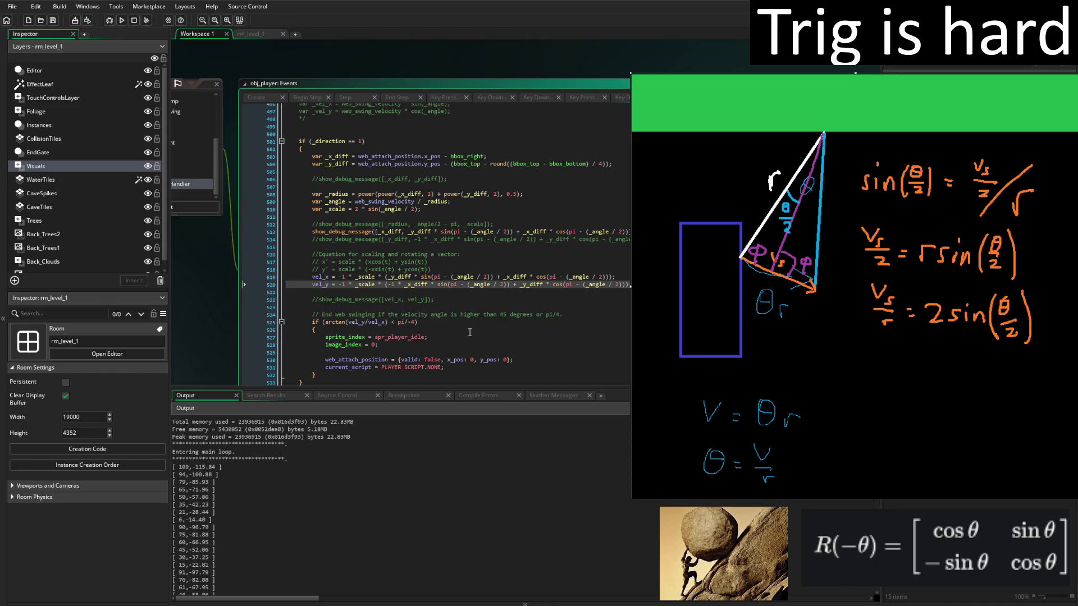
key(BackSpace)
key(BackSpace)
key(BackSpace)
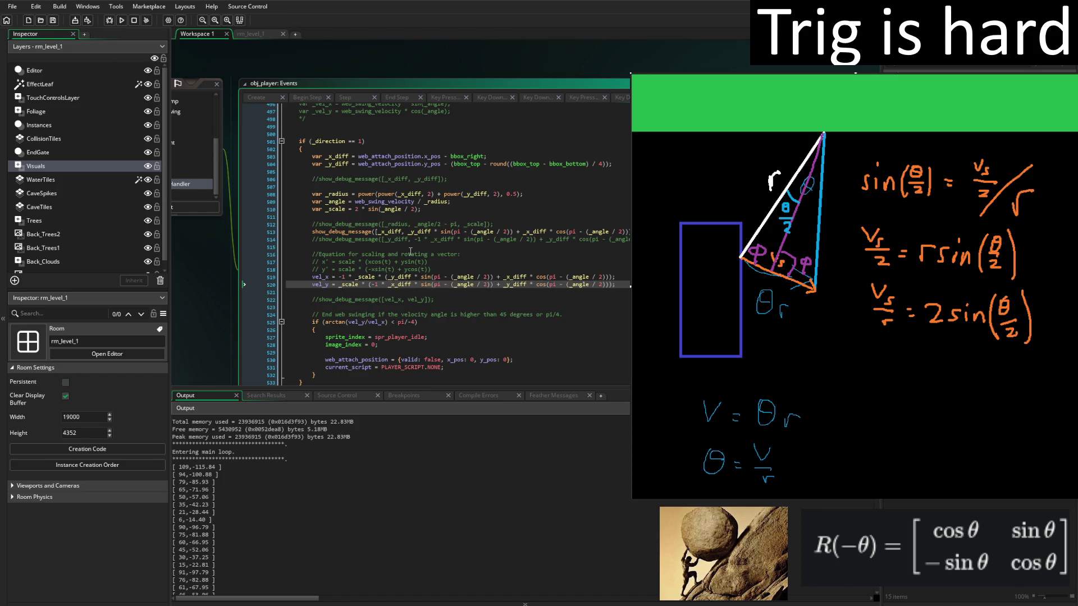
click(408, 231)
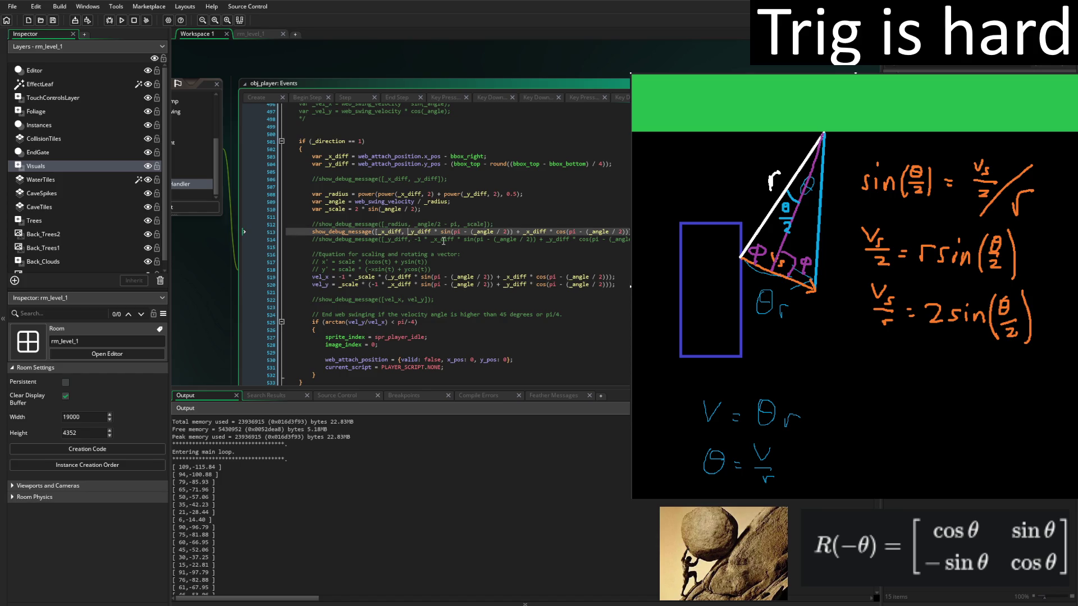
text(-1 *)
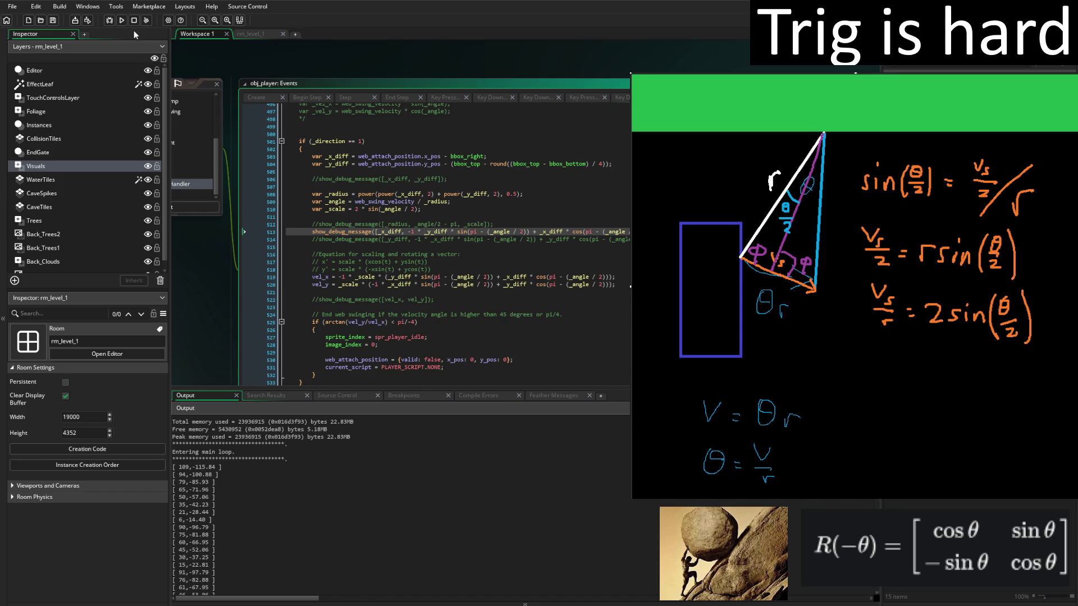
click(122, 20)
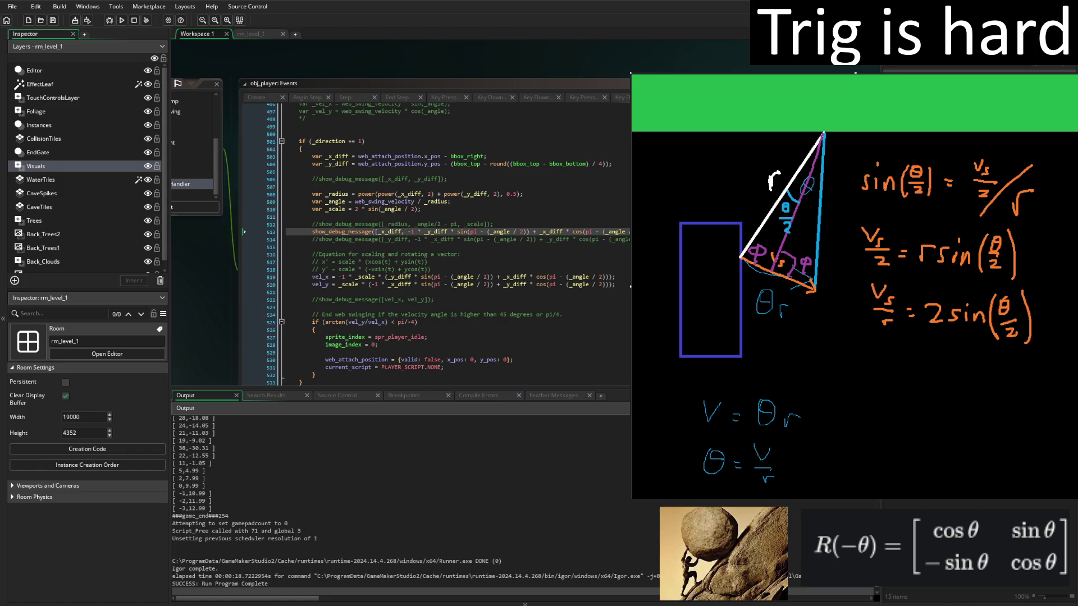
Remove the '-1 *' negation from the start of vel_x.
click(355, 277)
key(BackSpace)
key(BackSpace)
key(BackSpace)
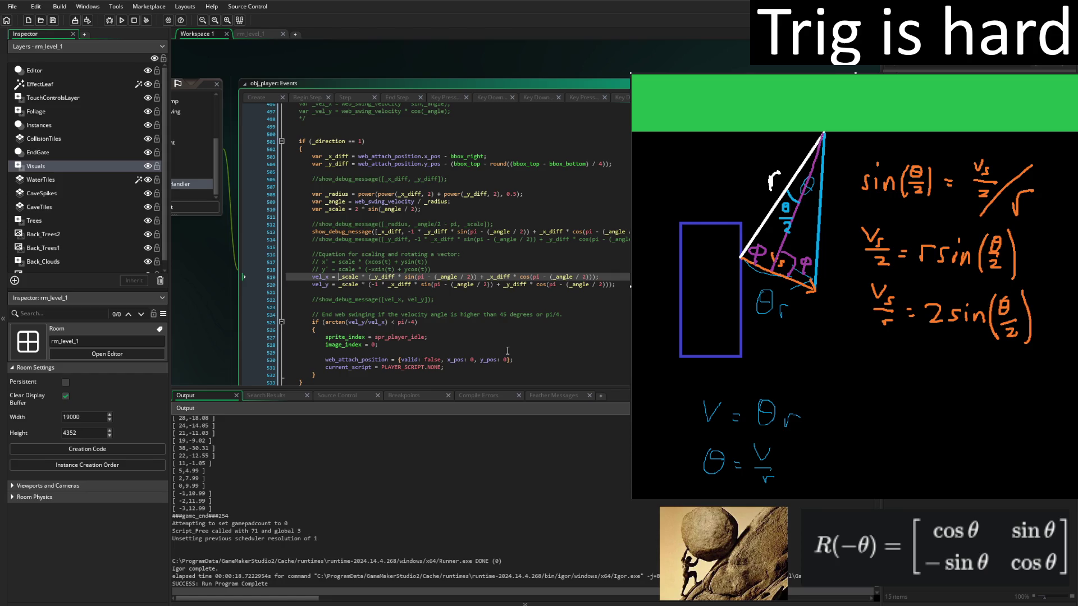
Replace the _x_diff cosine term in vel_x with the pasted term followed by '+'.
click(487, 277)
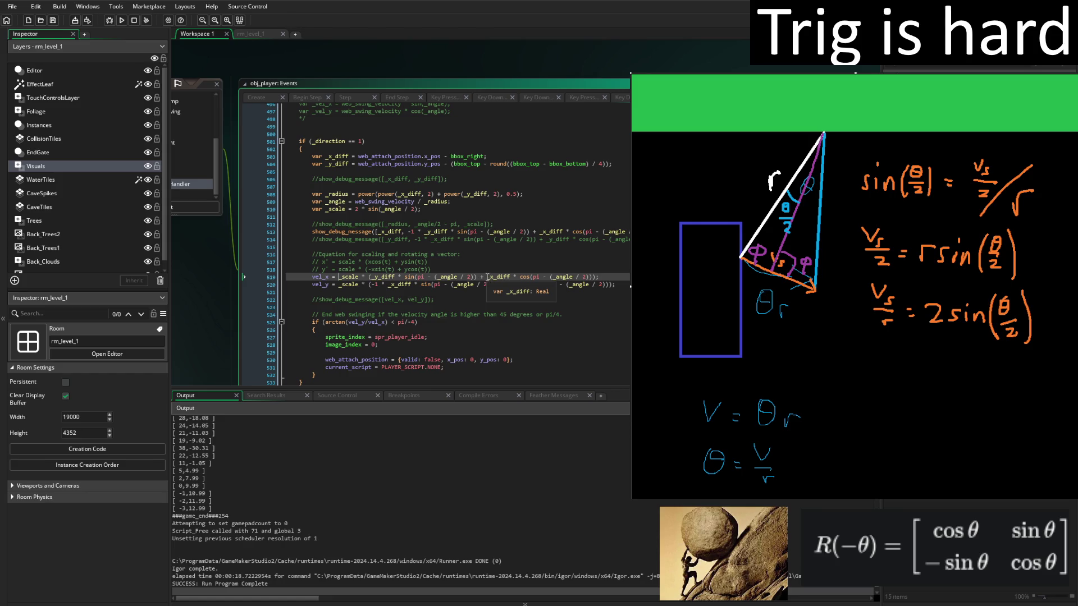
shift+click(594, 276)
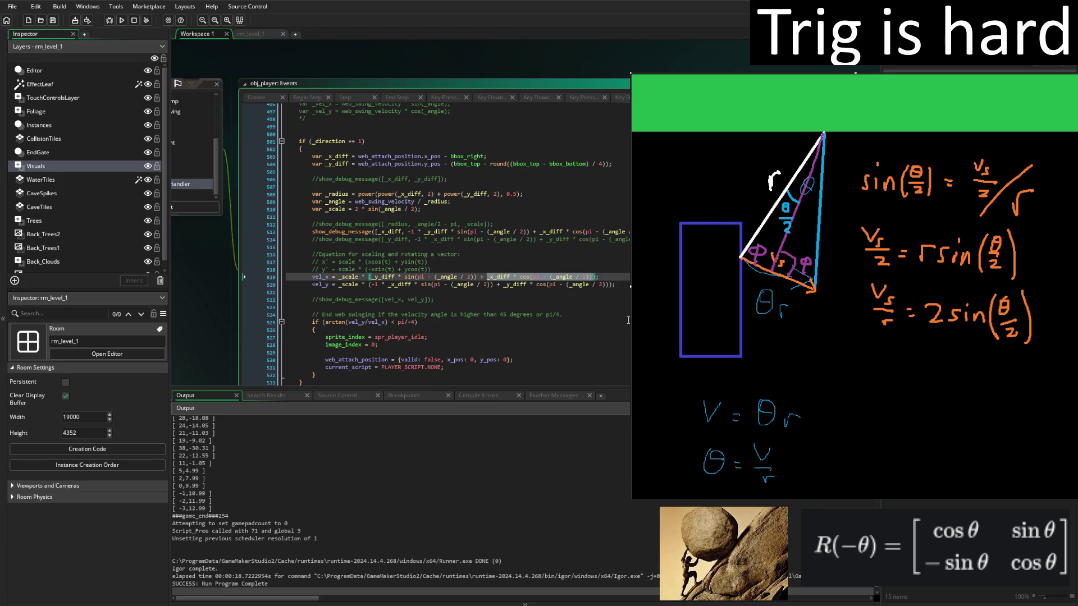
key(BackSpace)
key(BackSpace)
key(BackSpace)
key(BackSpace)
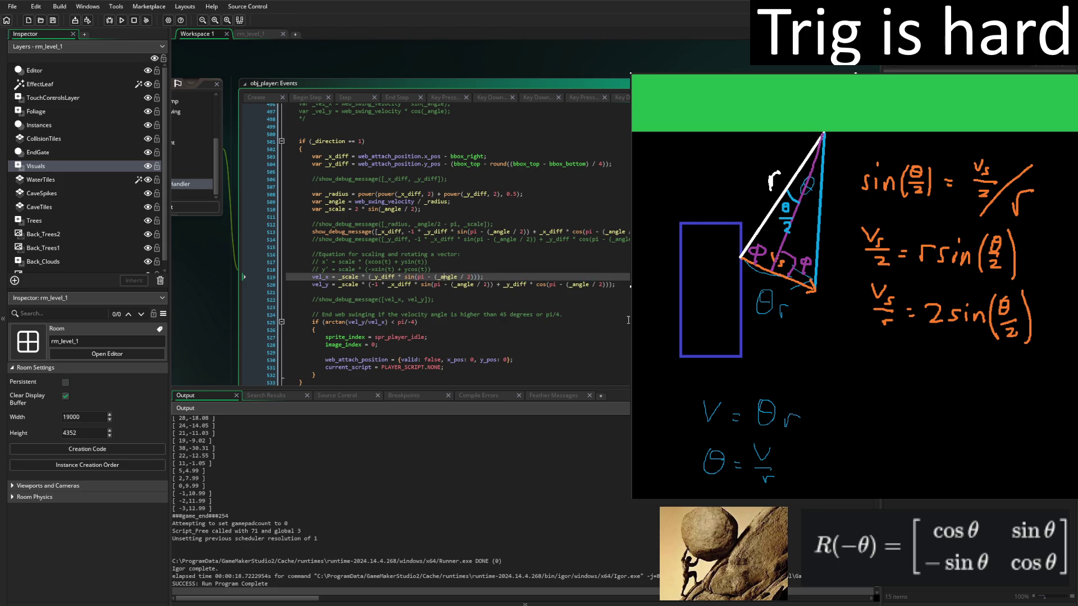
text(_x_diff * cos(pi - (_angle / 2)))
text(+)
Change '+ _y_diff' to '- _y_diff' and run the game with F5.
key(BackSpace)
text(-)
key(Down)
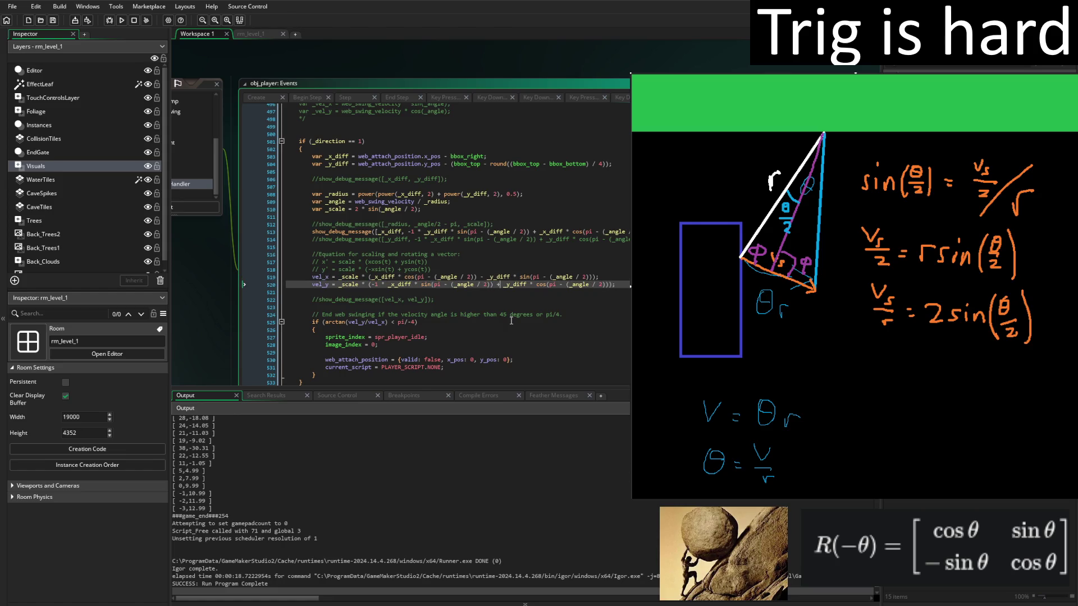
key(F5)
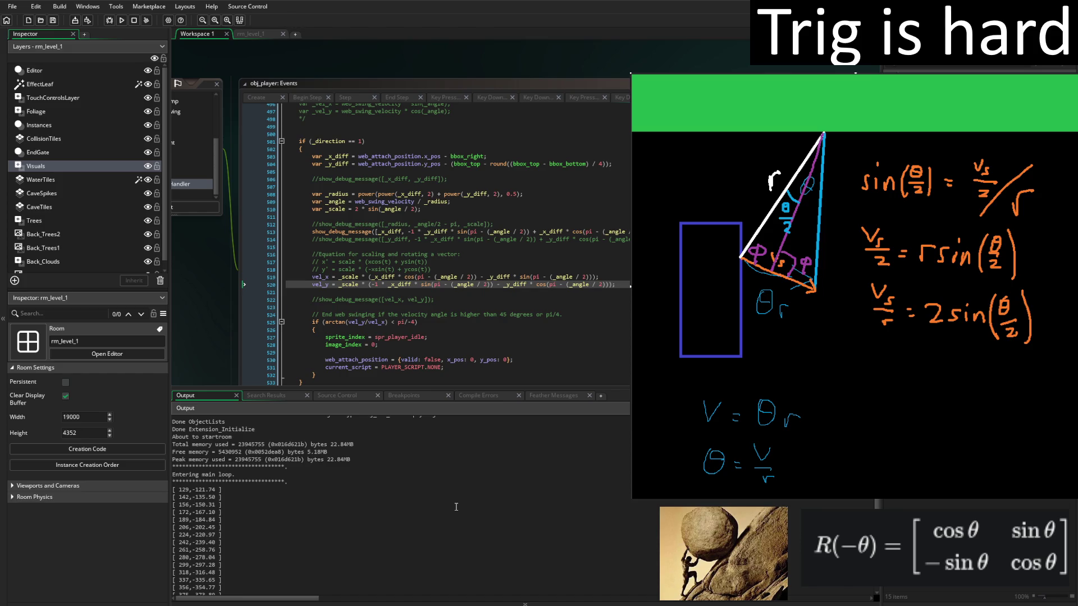
click(433, 208)
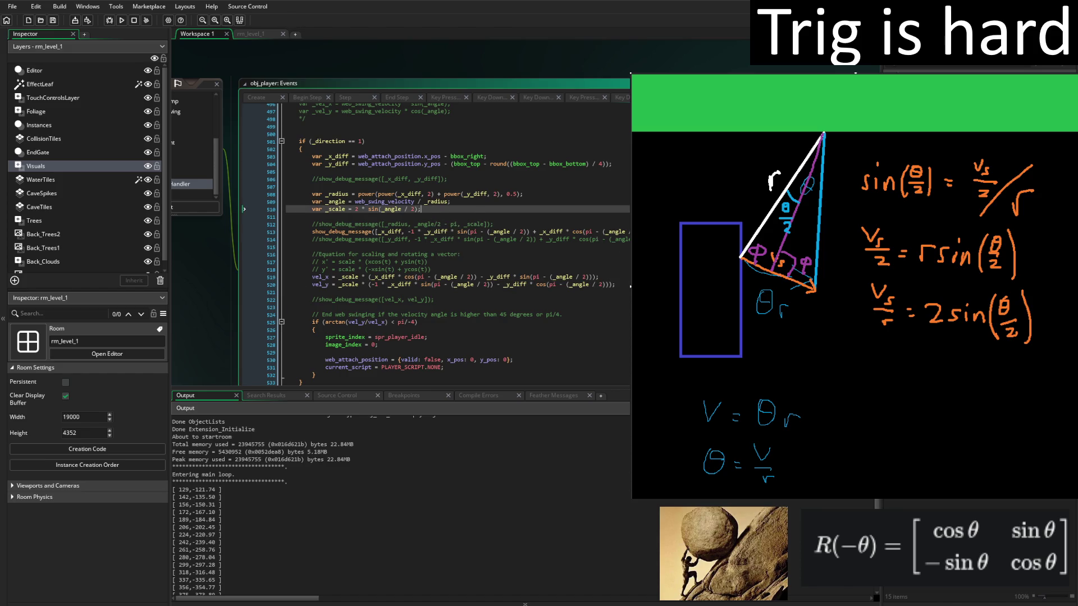
Add 'var _angle2 = pi - _angle;' on a new line below the _scale line.
key(Return)
text(var )
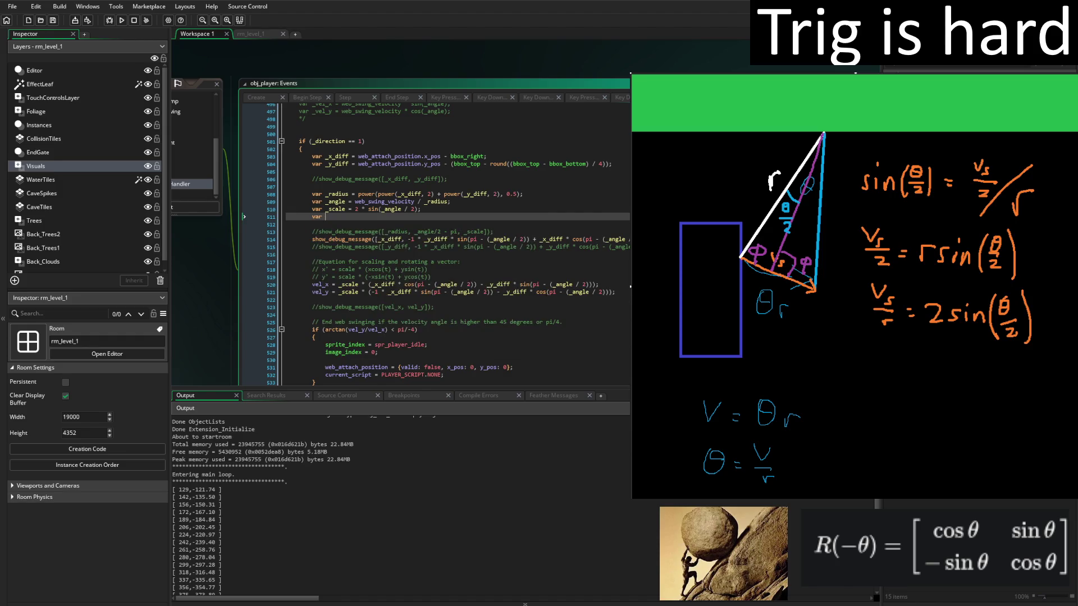
text(_)
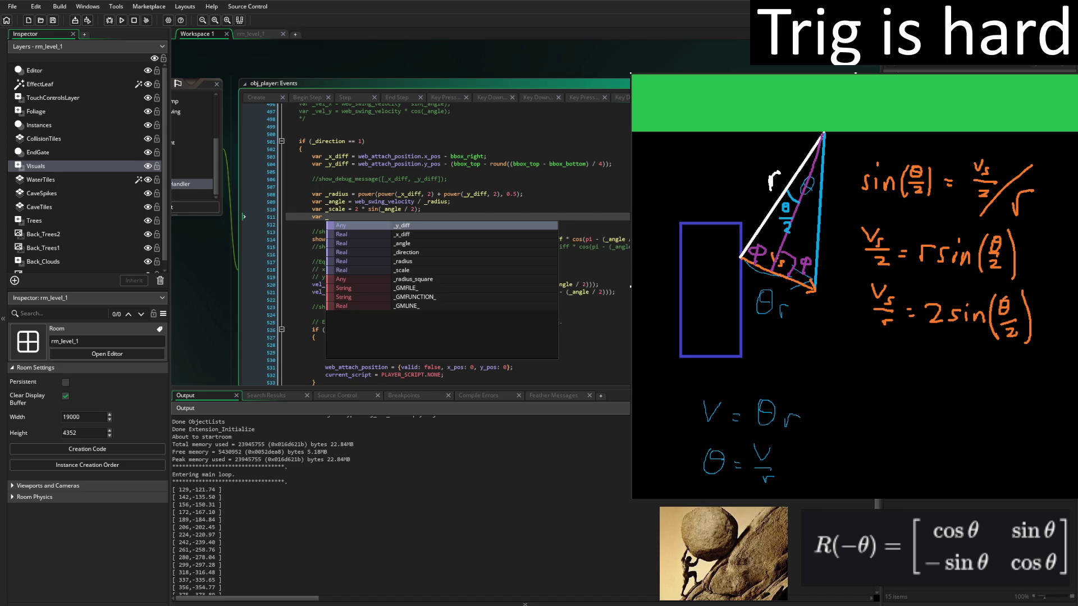
text(a)
text(ngle_2)
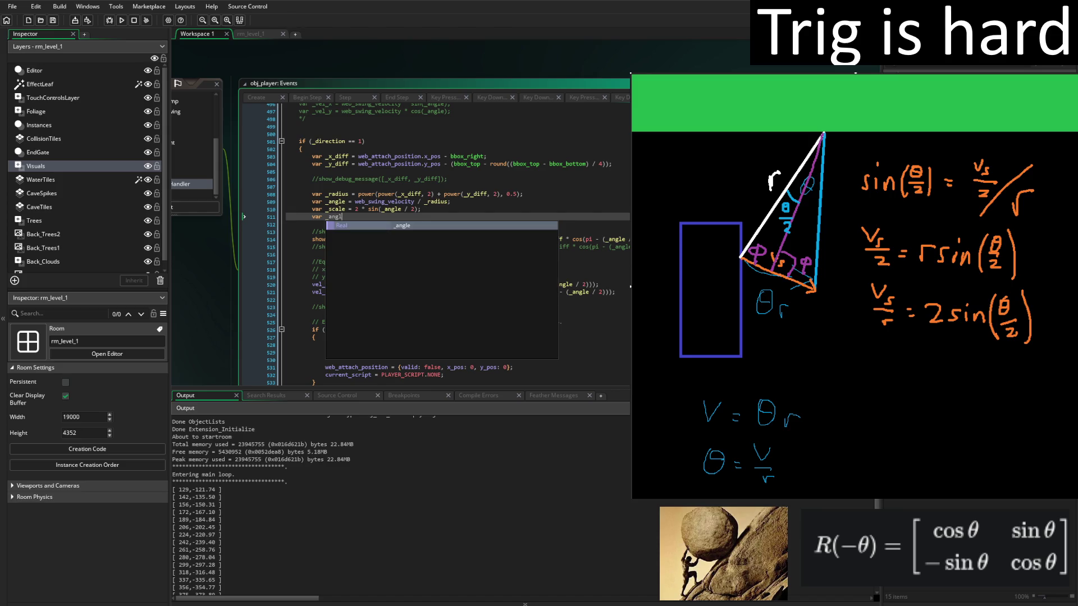
key(BackSpace)
key(BackSpace)
text(2)
text( = pi - _angle;)
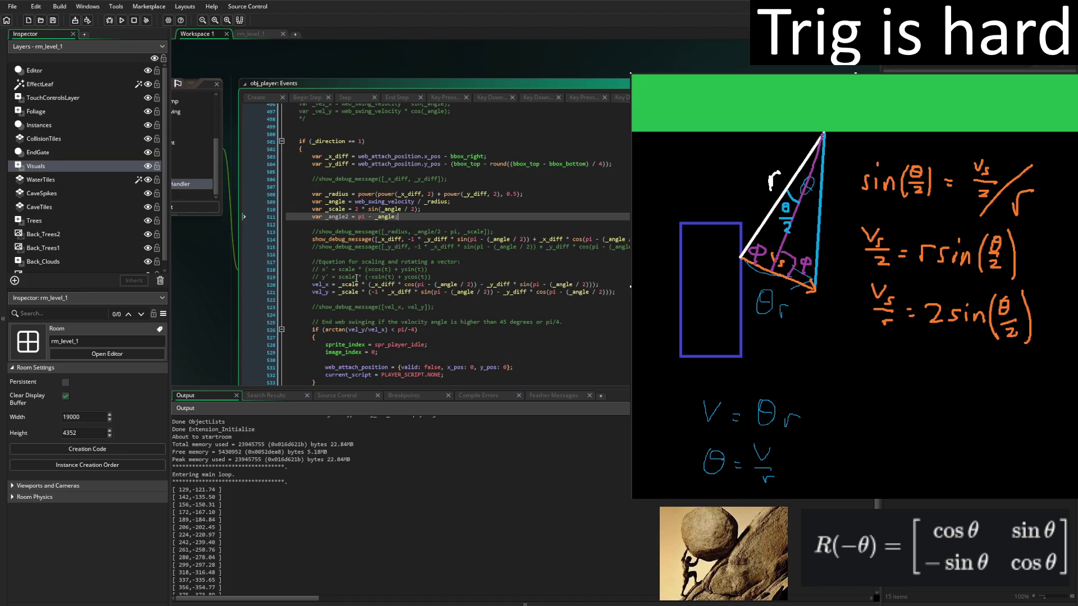
click(421, 285)
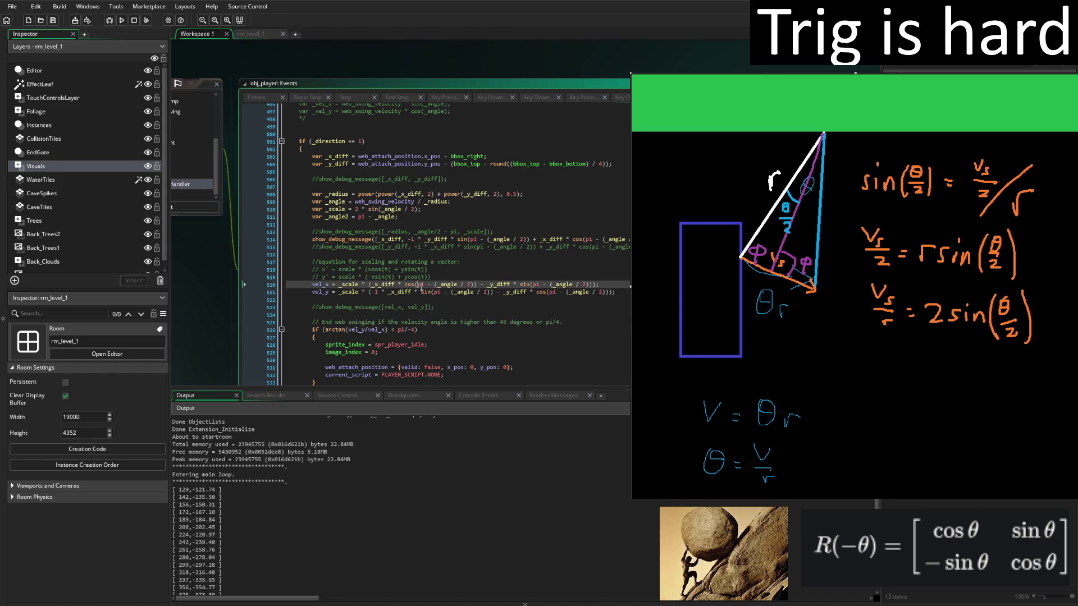
Replace the old angle expressions in the vel_x formula with _angle2.
text(_)
key(Escape)
text(angle2)
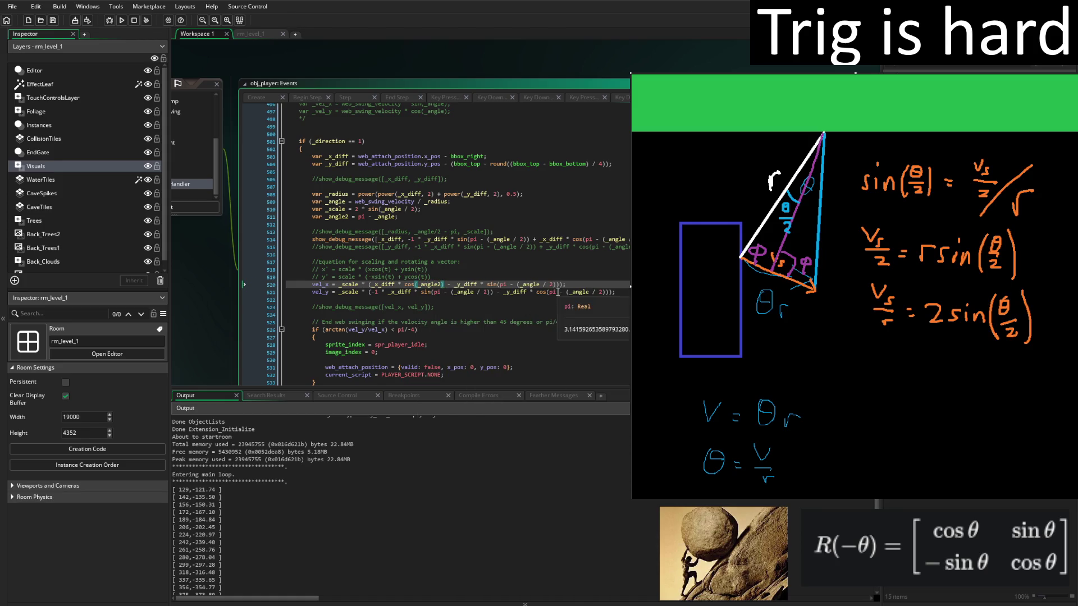
click(554, 284)
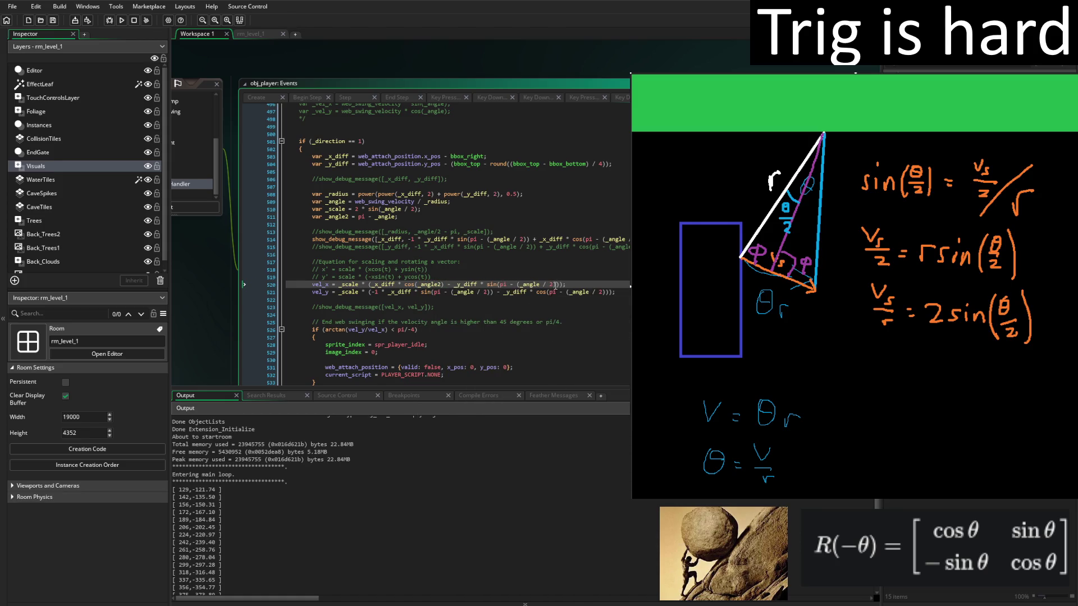
key(ctrl+shift+Left)
key(ctrl+shift+Left)
key(ctrl+shift+Left)
key(BackSpace)
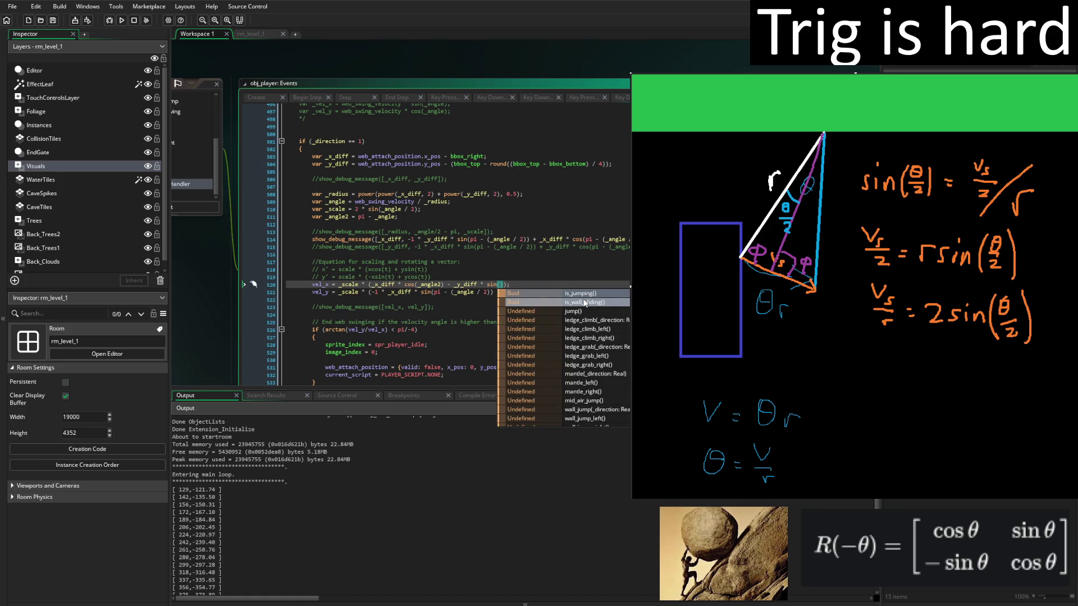
text(_angle2)
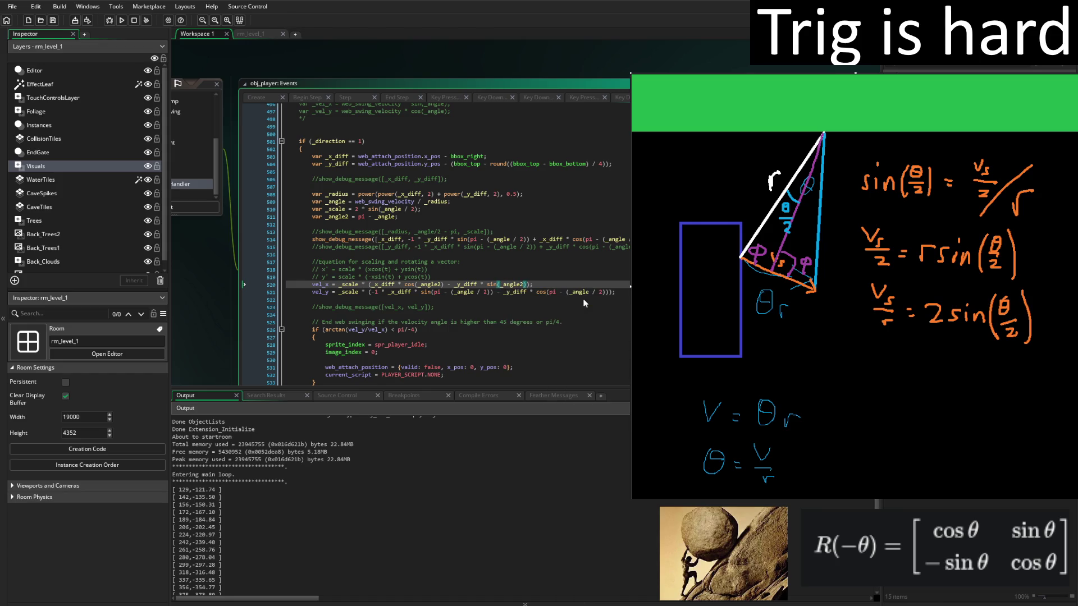
Swap the angle expressions in vel_y's sine and cosine terms toward _angle2.
click(488, 293)
drag(490, 293, 453, 292)
key(BackSpace)
text(_angle2)
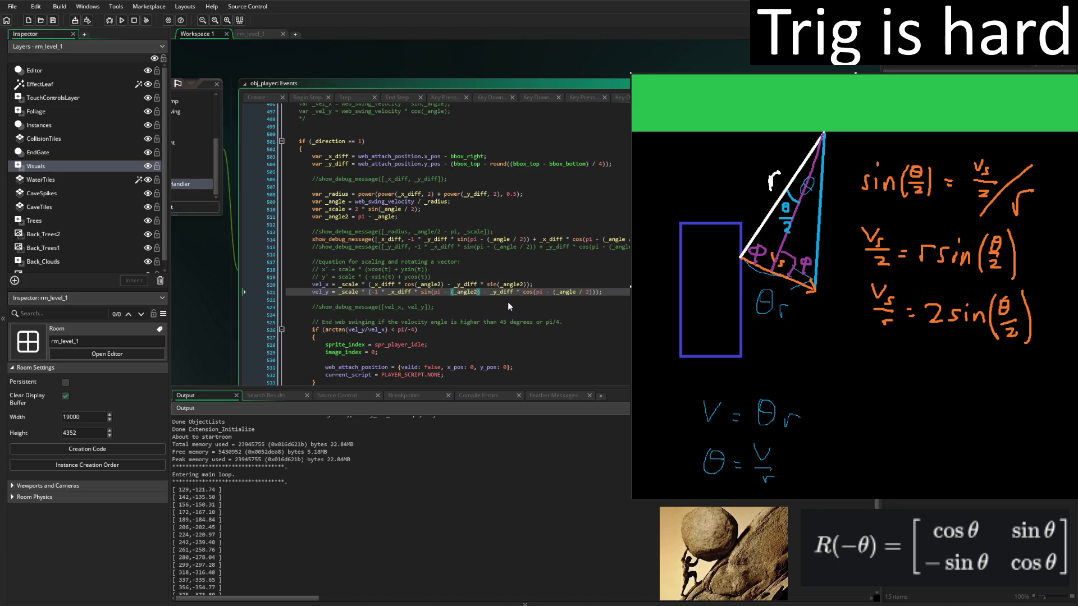
click(556, 292)
shift+click(594, 293)
text(_angle)
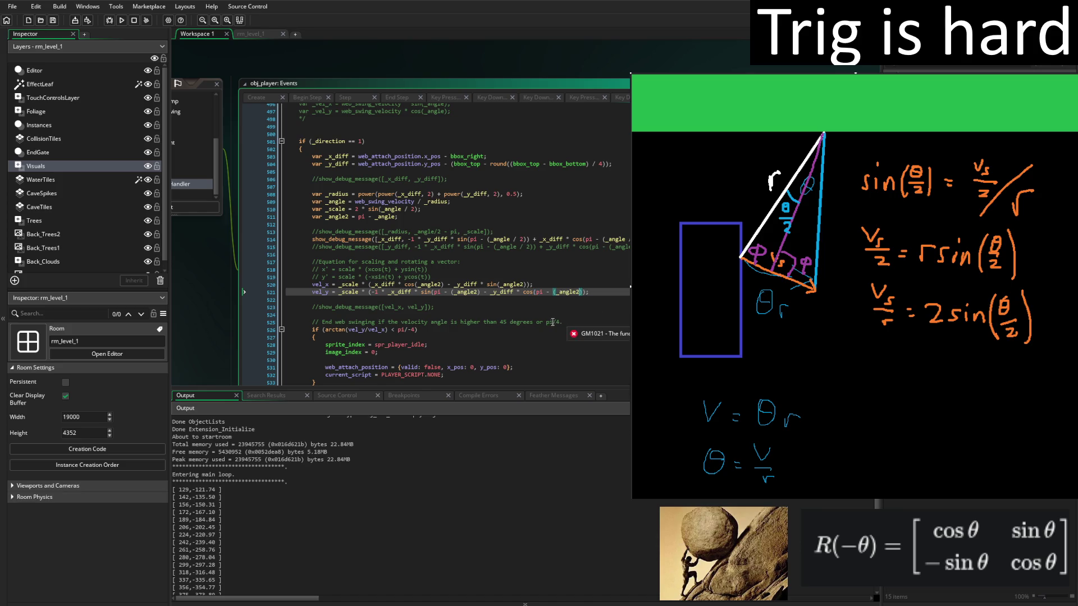
Remove leftover 'pi - (' and extra brackets so vel_y uses sin(_angle2) and cos(_angle2).
click(477, 292)
text())
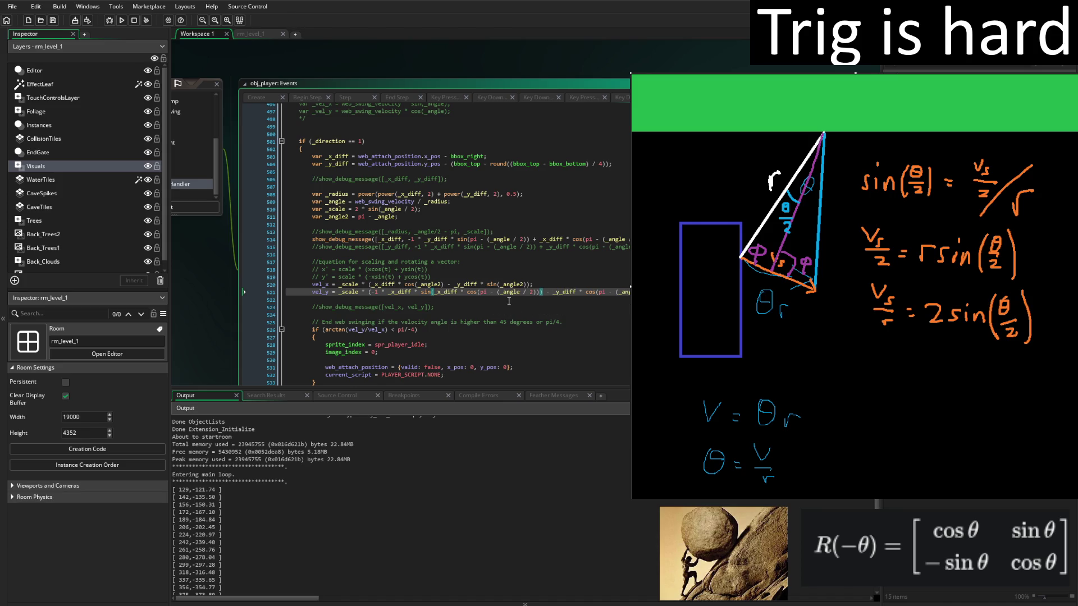
key(BackSpace)
text());)
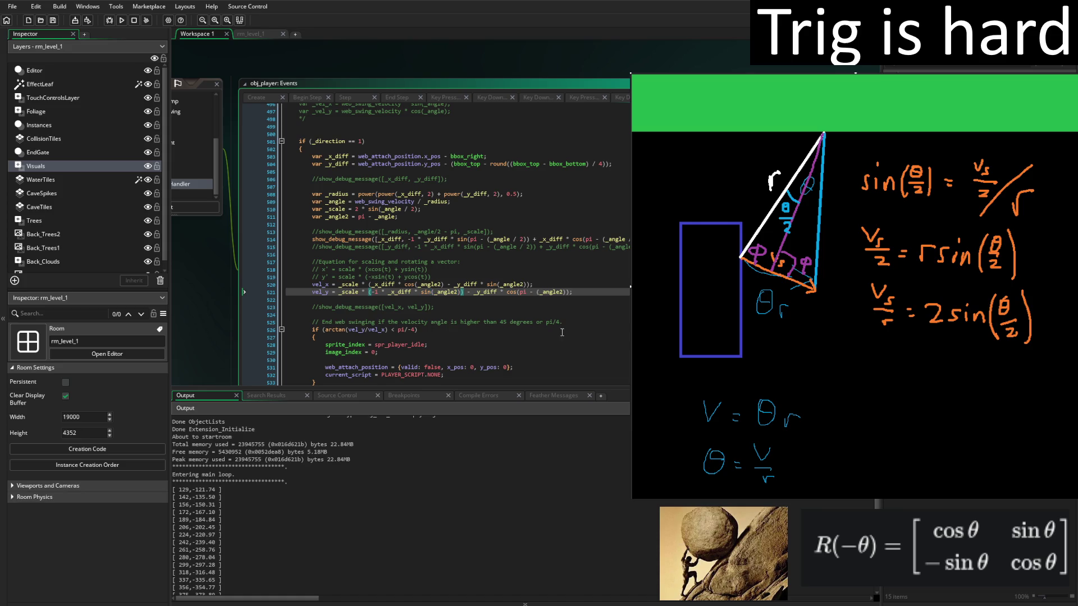
key(BackSpace)
drag(516, 292, 550, 298)
text(_ang)
click(594, 310)
click(588, 283)
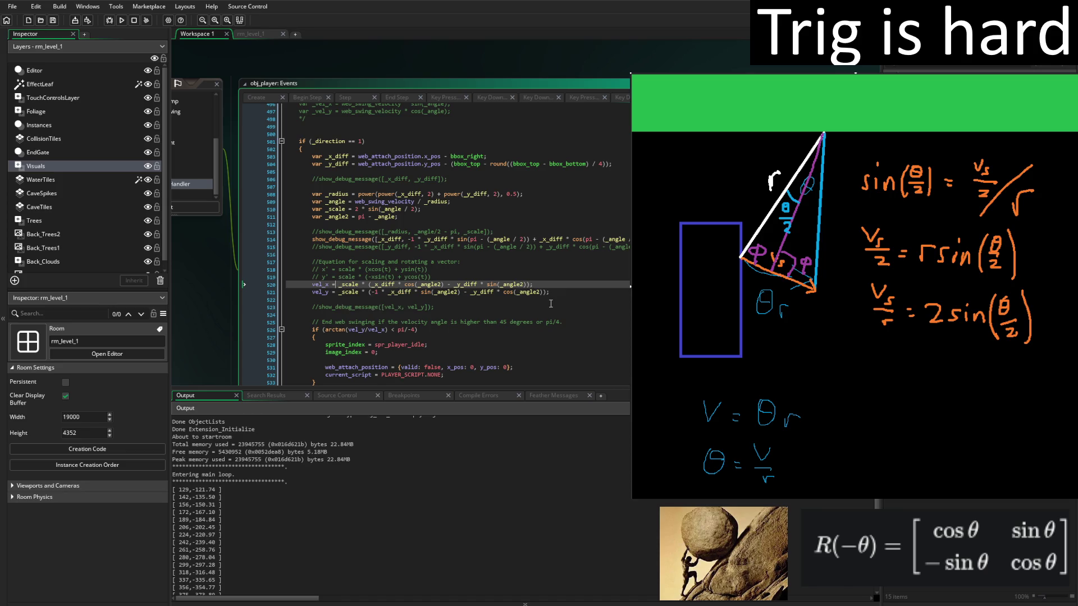
Change _scale to -_scale in vel_x and vel_y, and '-1 * _x_diff' to '-_x_diff'.
text(-1)
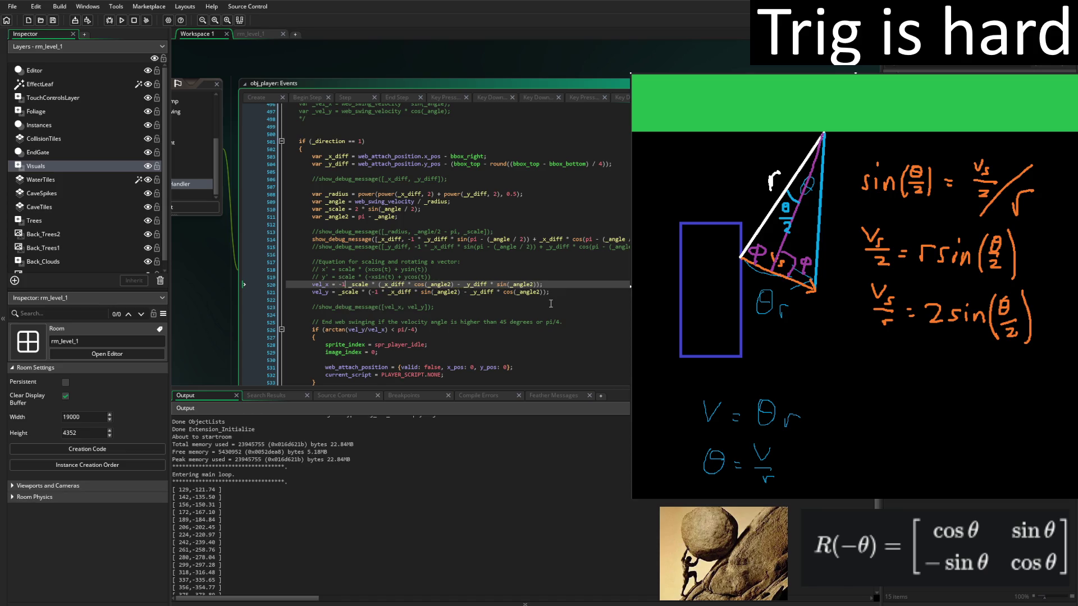
key(BackSpace)
key(BackSpace)
key(BackSpace)
text(-)
key(Down)
text(-)
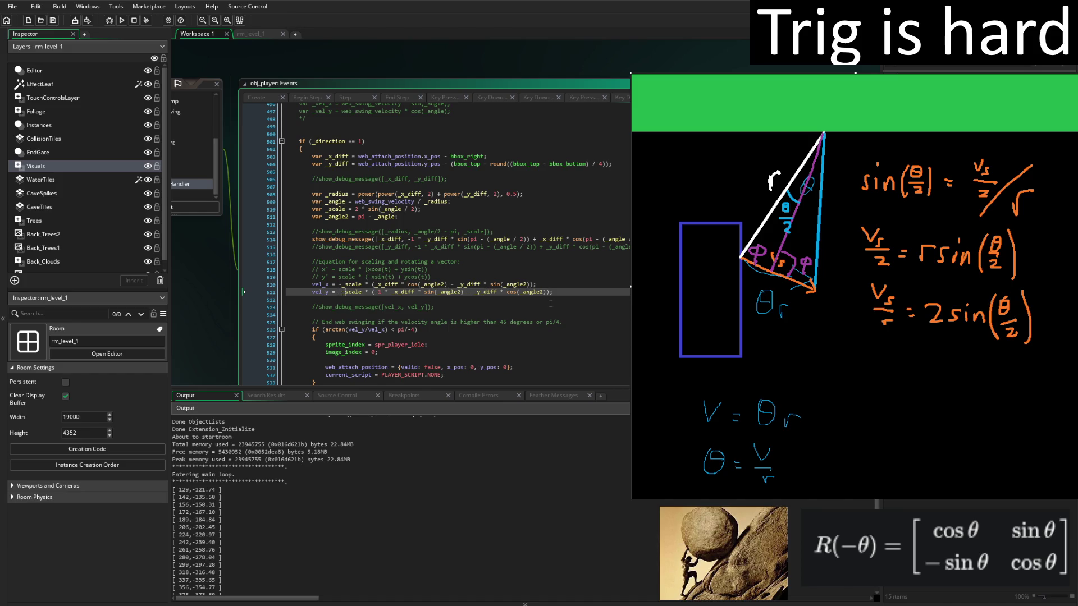
key(Delete)
key(Delete)
key(Delete)
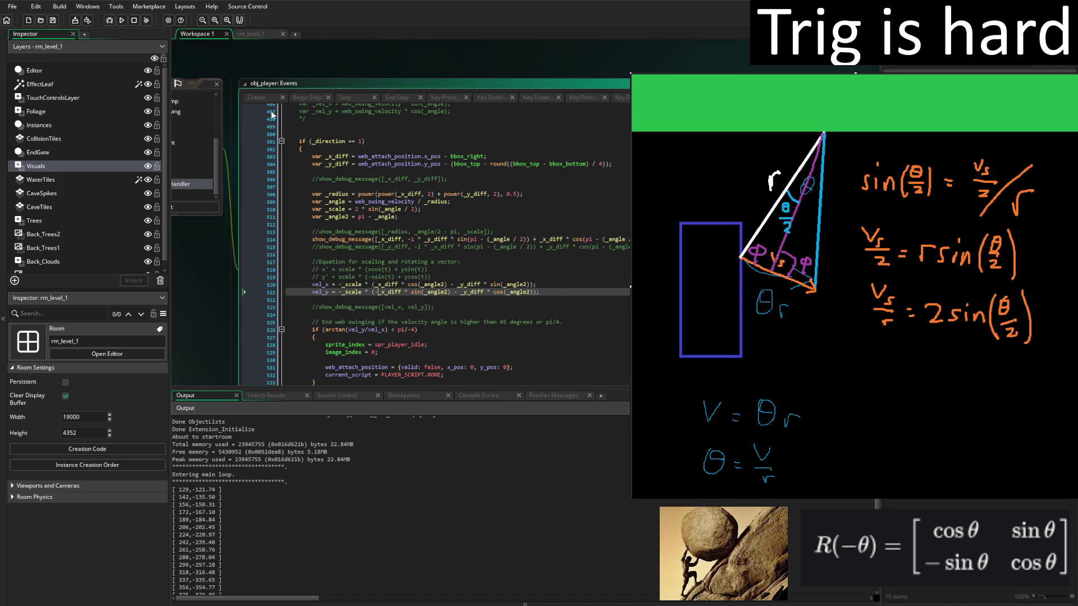
Run the game and scroll the Output log to read the negated velocity values.
click(122, 21)
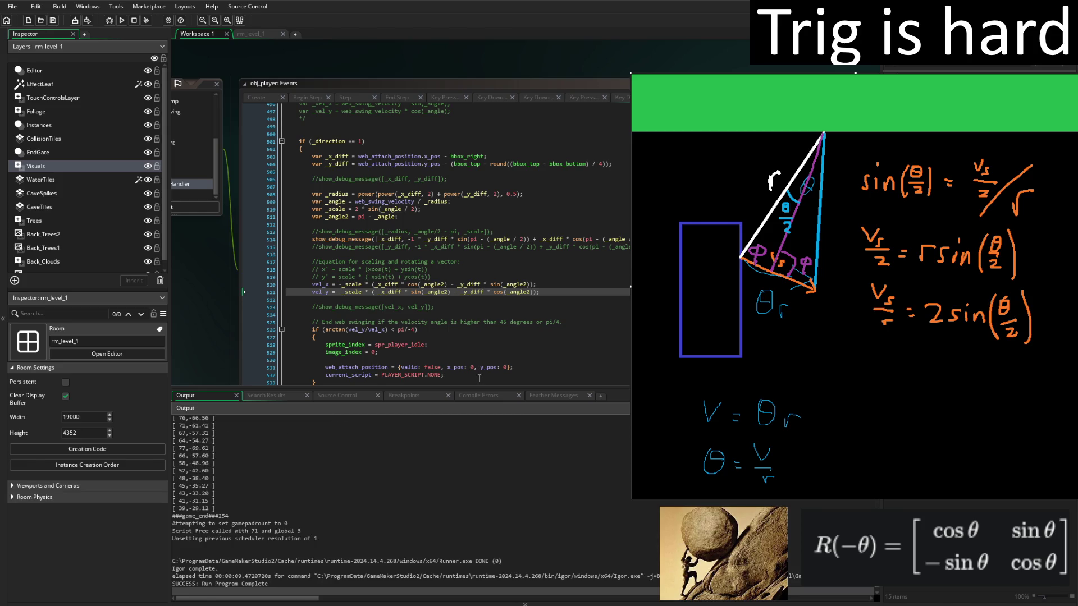
scroll(402, 454, up, 4)
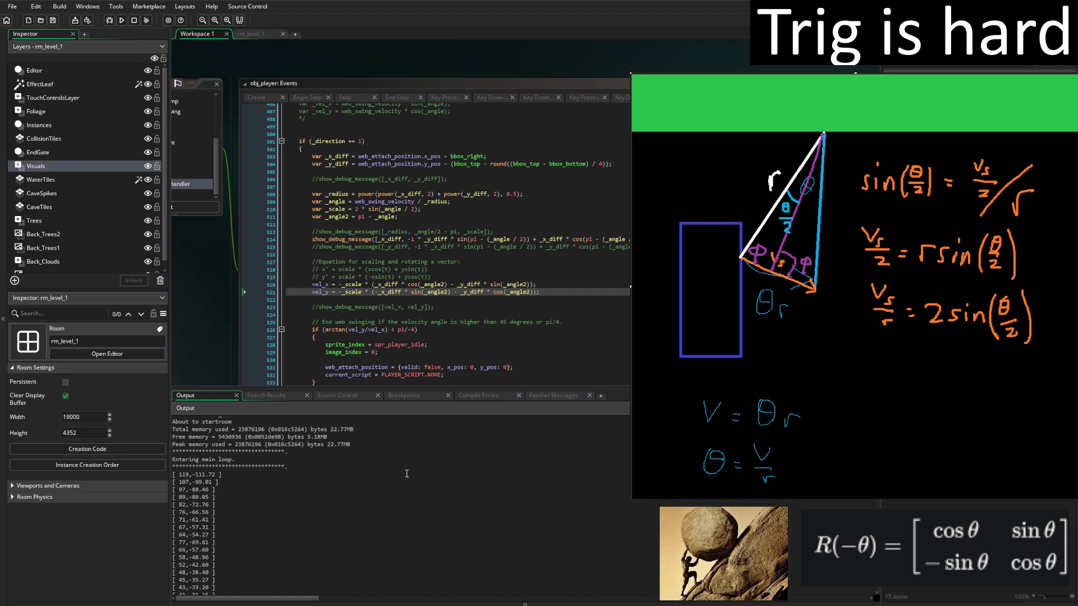
click(375, 285)
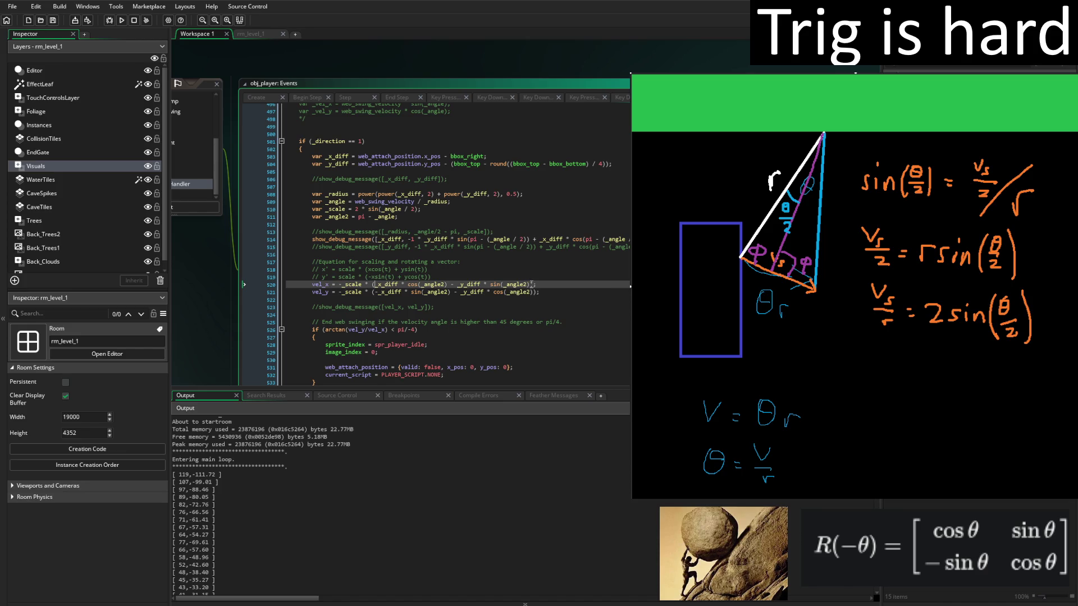
Paste the rotated x expression into the line-514 debug print and rerun the game.
double_click(531, 285)
key(ctrl+c)
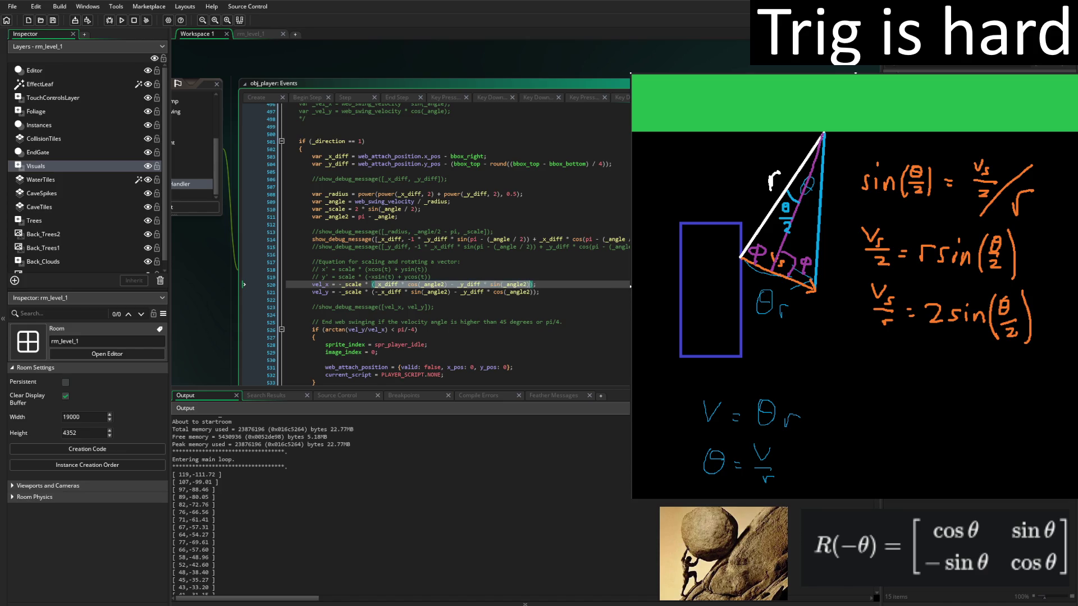
click(409, 239)
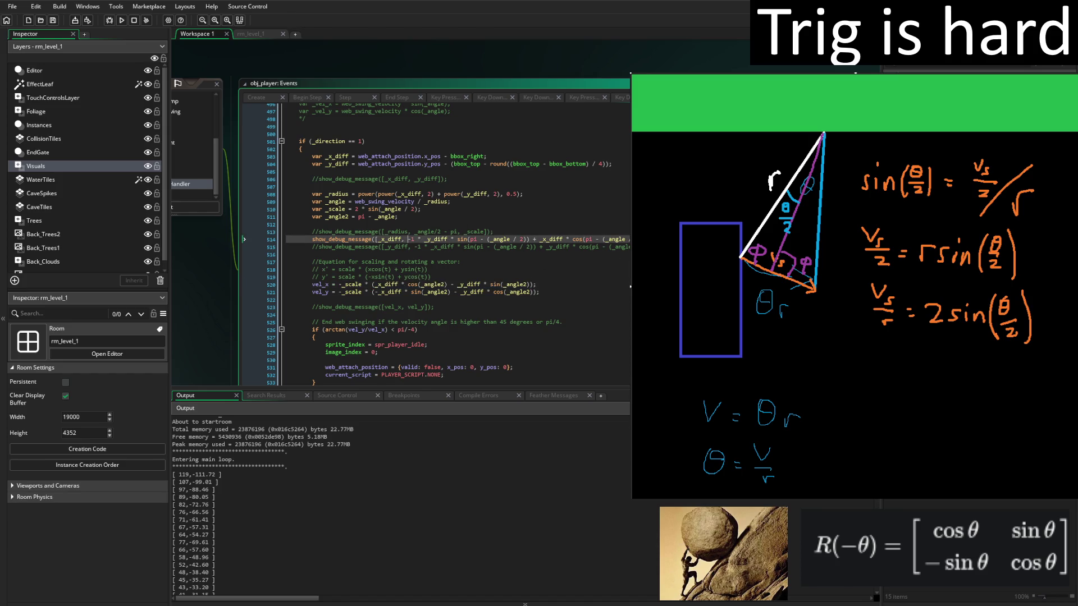
key(shift+End)
key(ctrl+v)
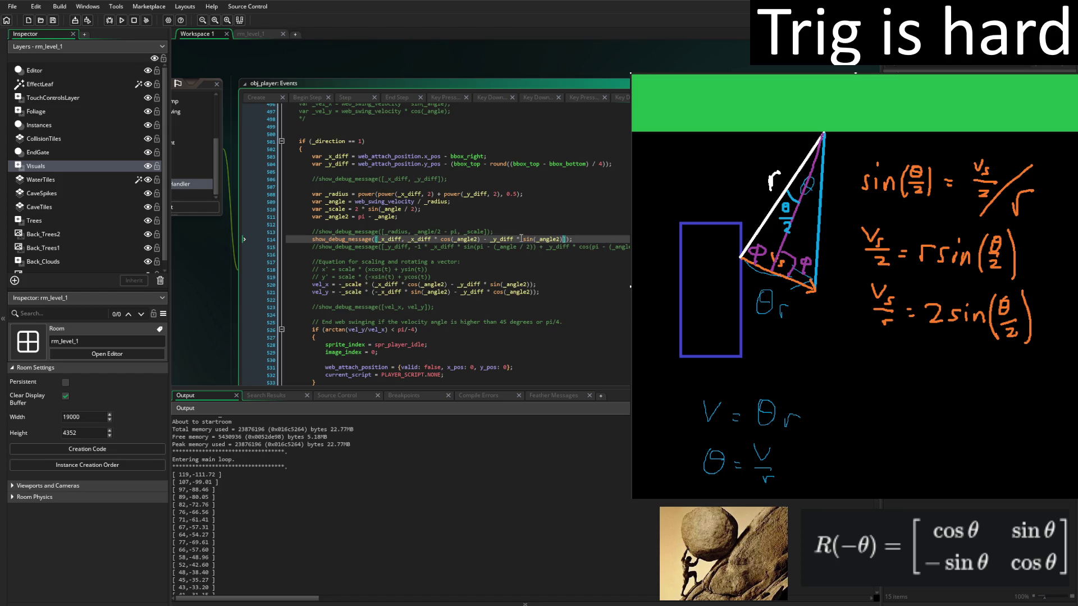
click(122, 20)
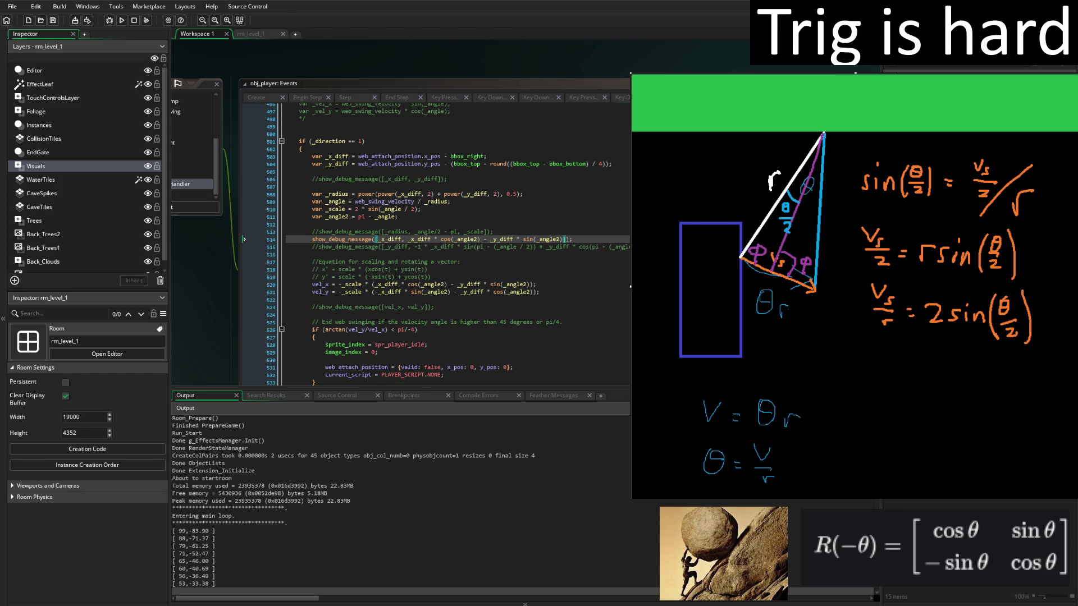
scroll(387, 503, up, 1)
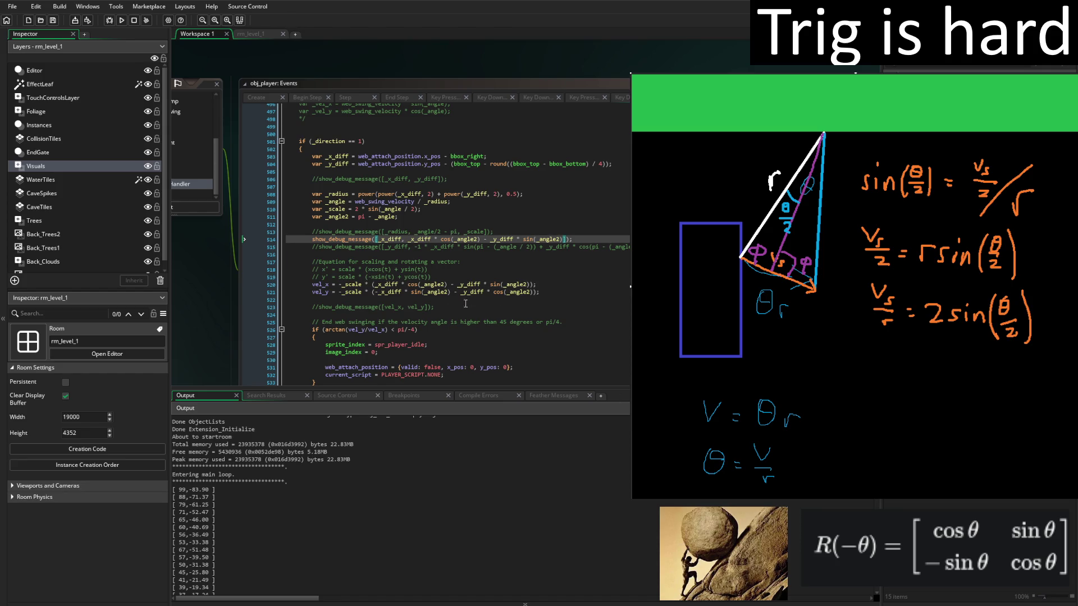
Uncomment the y debug print, paste the rotated y expression into it, and comment out the x print.
click(317, 247)
key(BackSpace)
key(BackSpace)
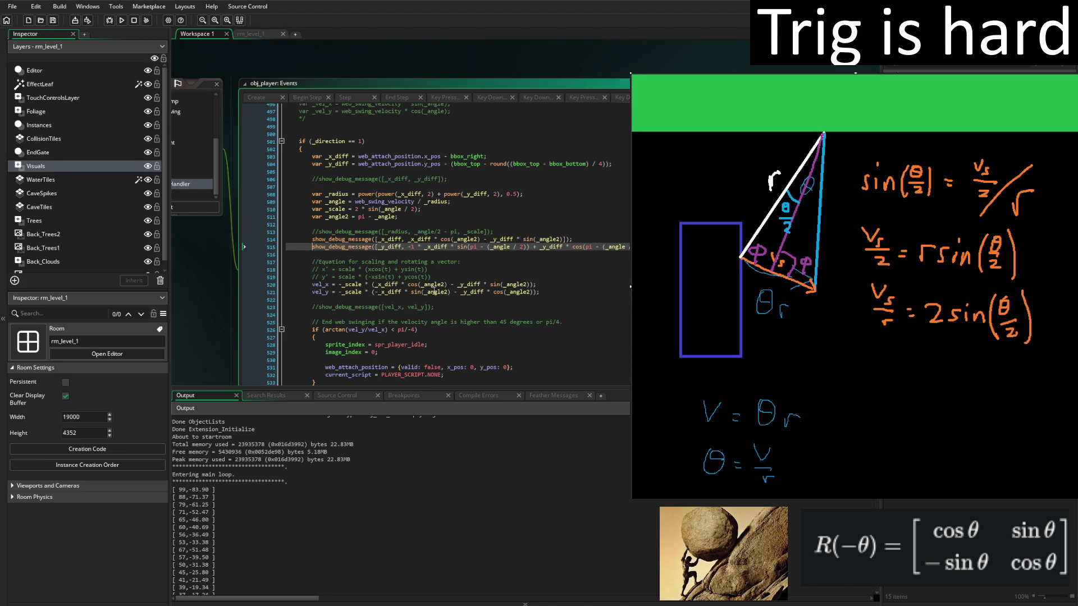
click(395, 293)
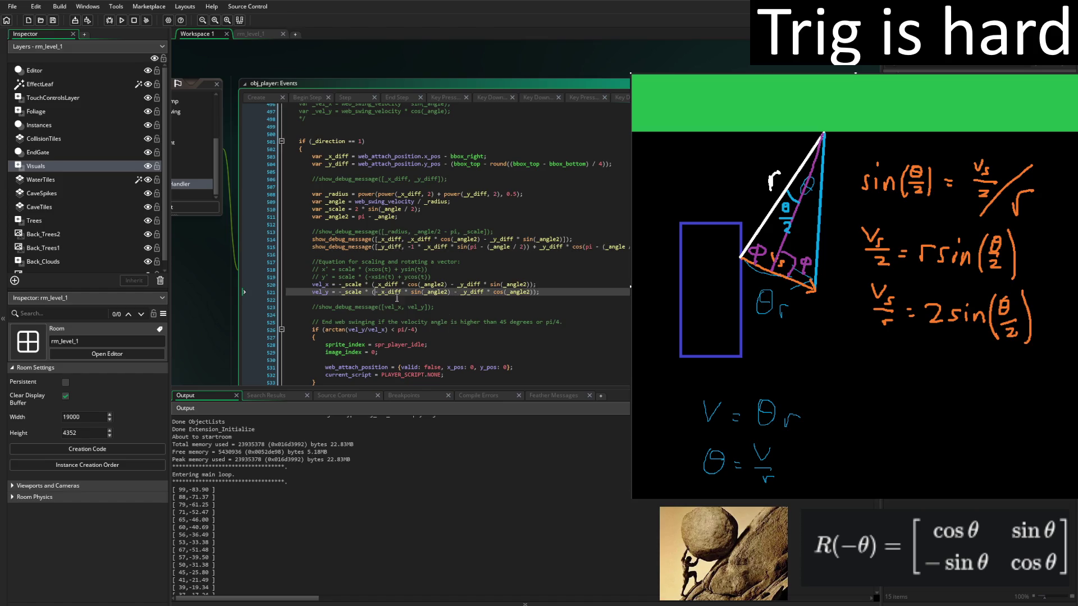
shift+click(533, 292)
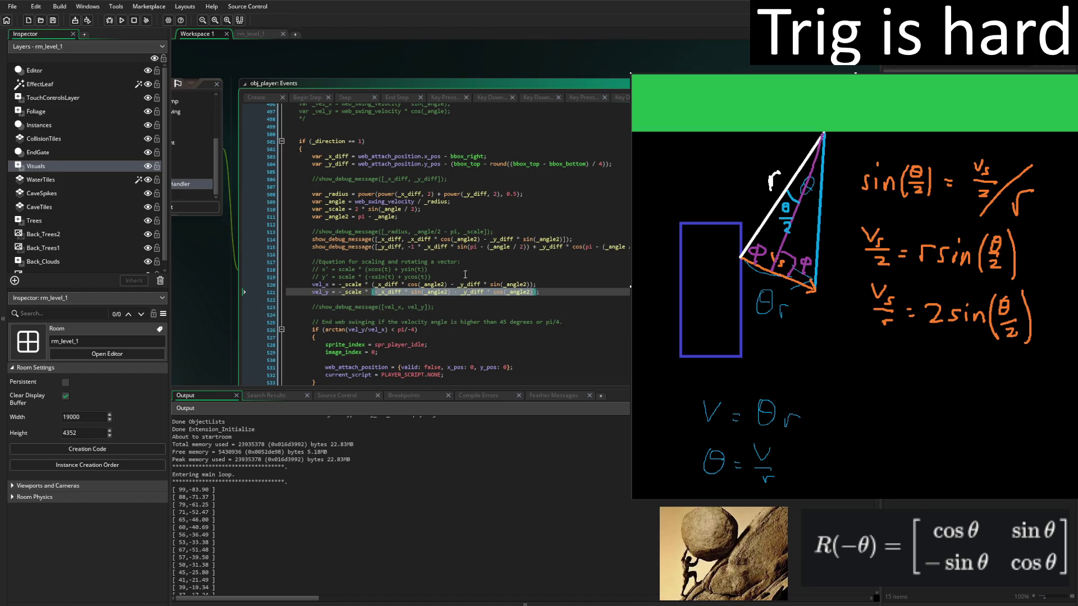
click(408, 247)
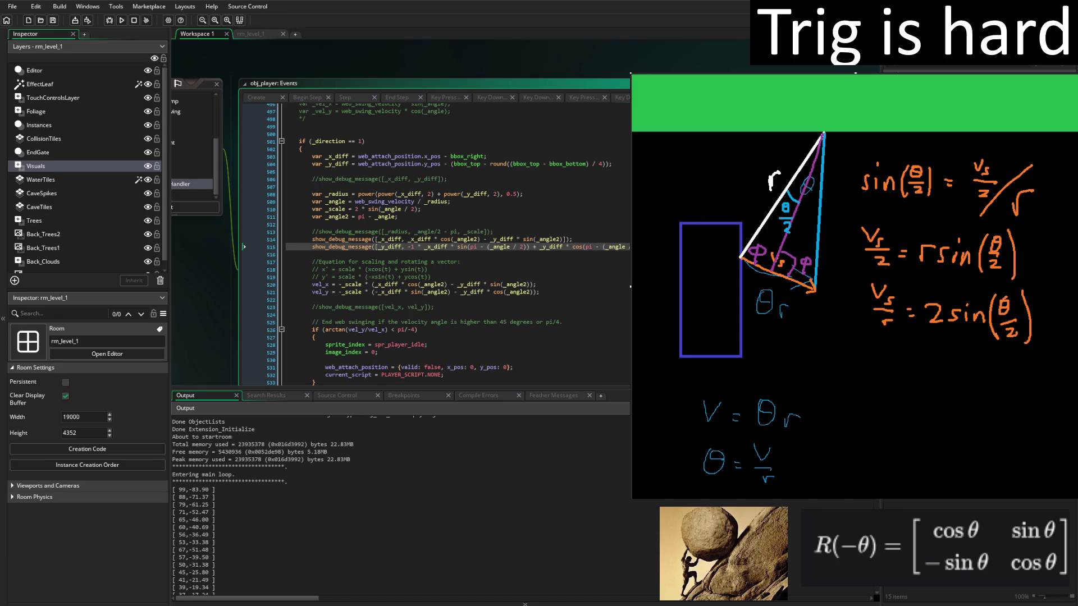
text(-_x_diff * sin(_angle2) - _y_diff * cos(_angle2))
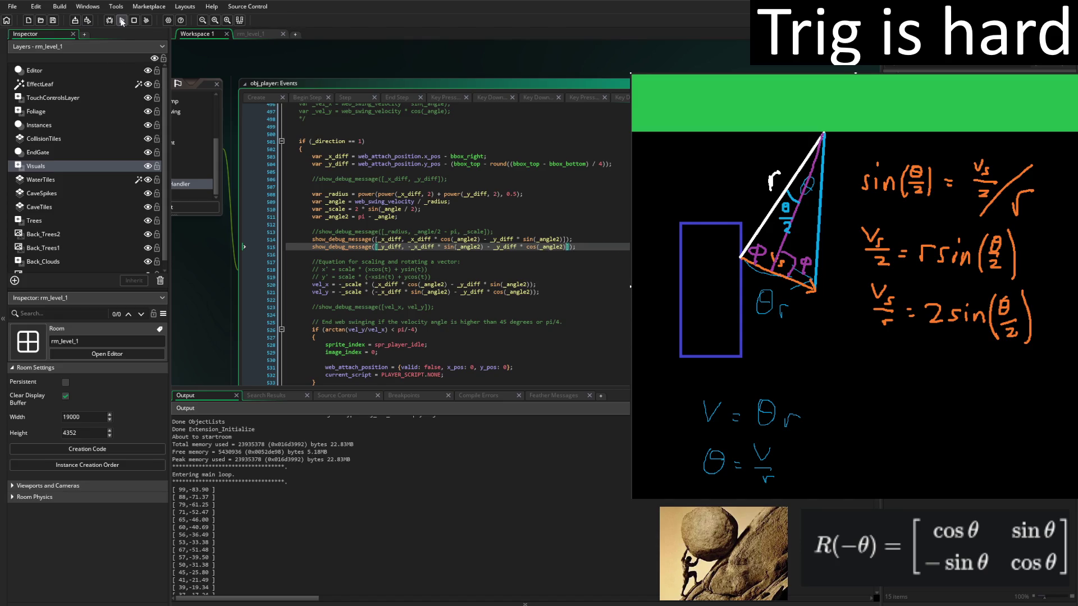
click(311, 239)
text(//)
Rerun the game and check the printed pairs starting at [-139, -152.40].
click(120, 21)
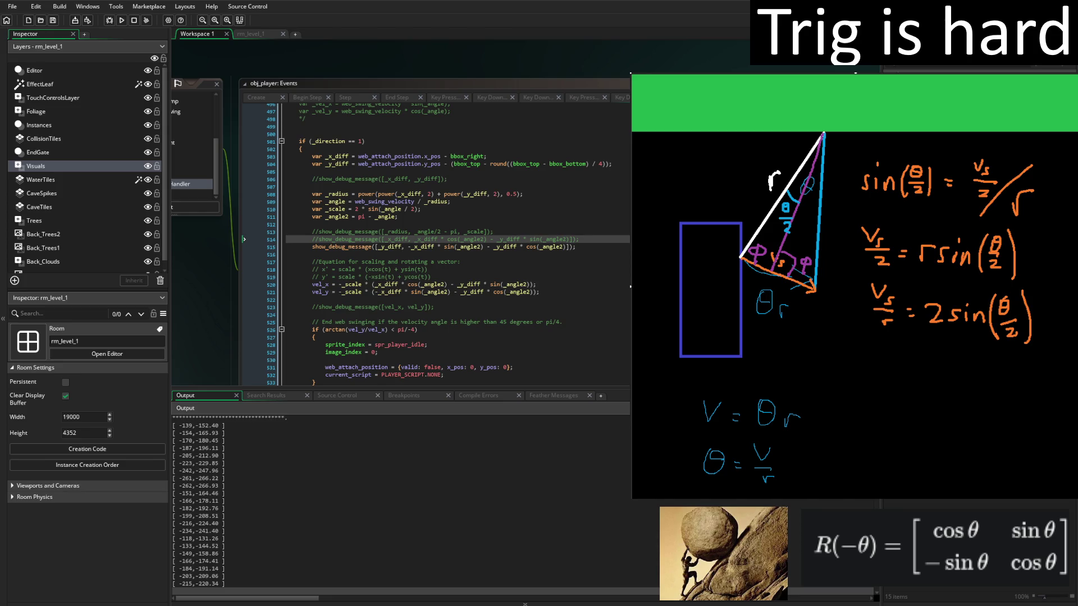
scroll(368, 526, up, 5)
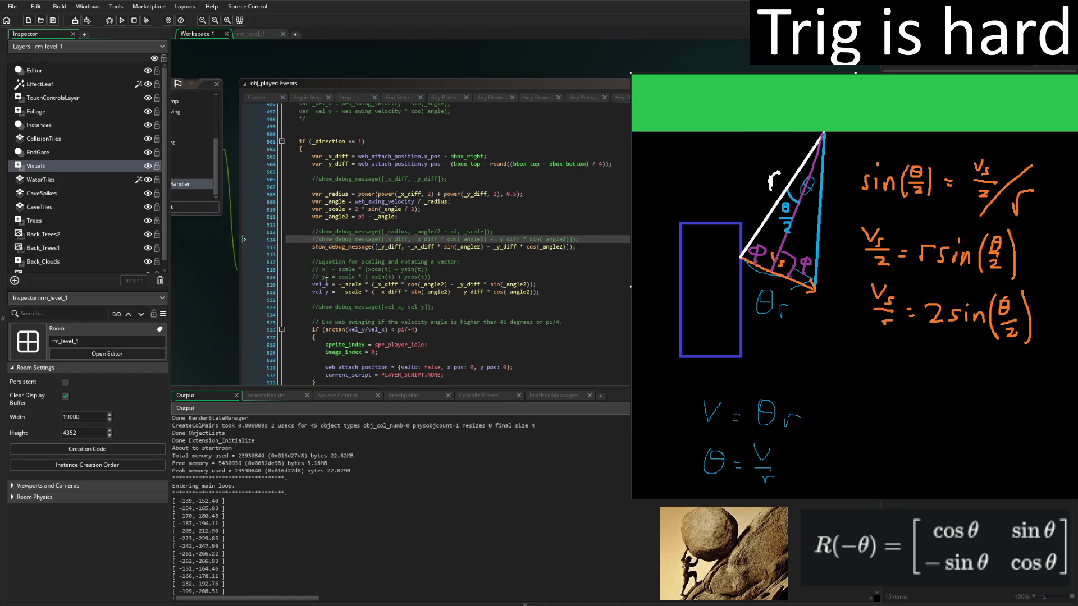
click(312, 284)
Comment out the vel_x and vel_y assignments and the y debug print on line 515.
text(//)
key(Down)
key(shift+End)
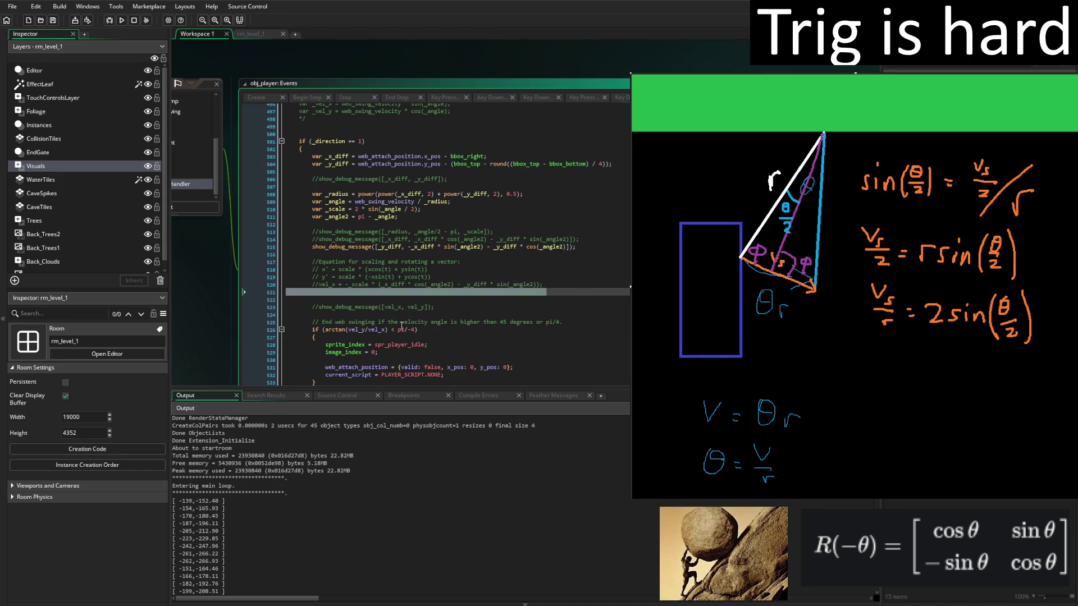
click(342, 245)
key(shift+End)
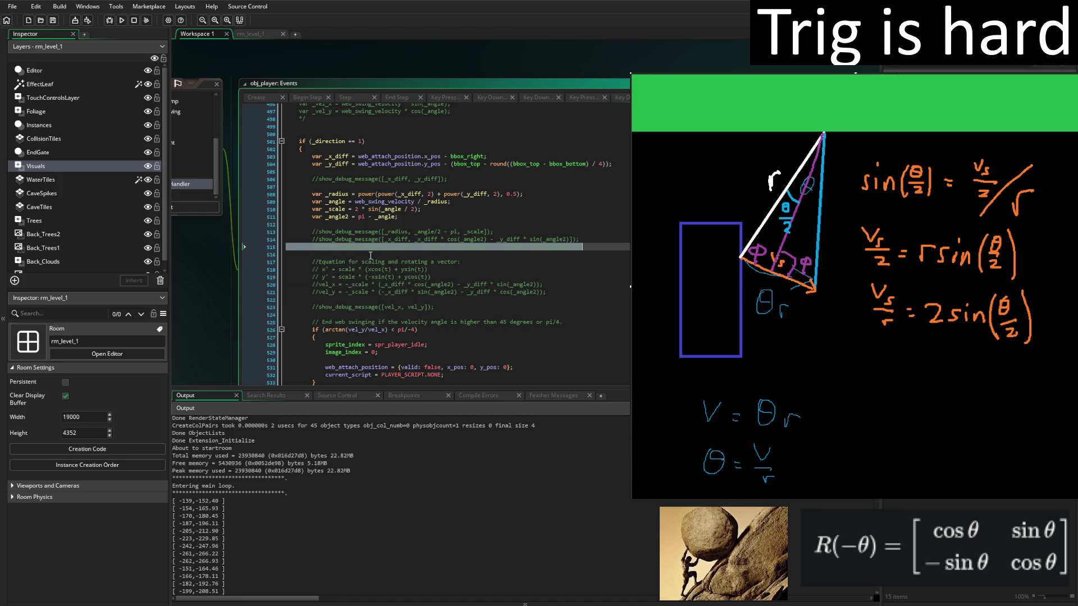
click(349, 285)
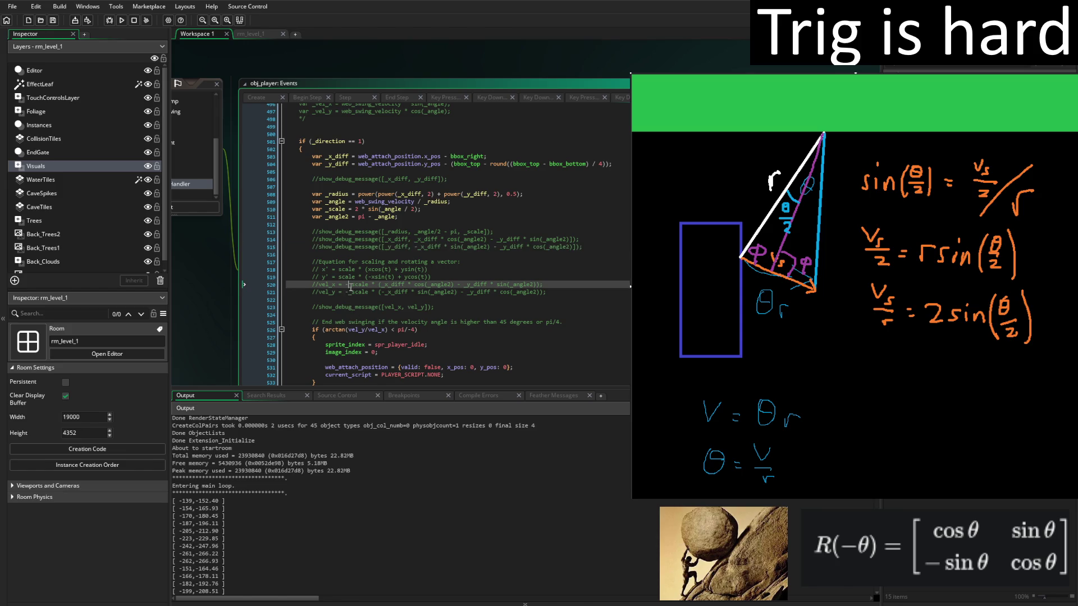
key(Down)
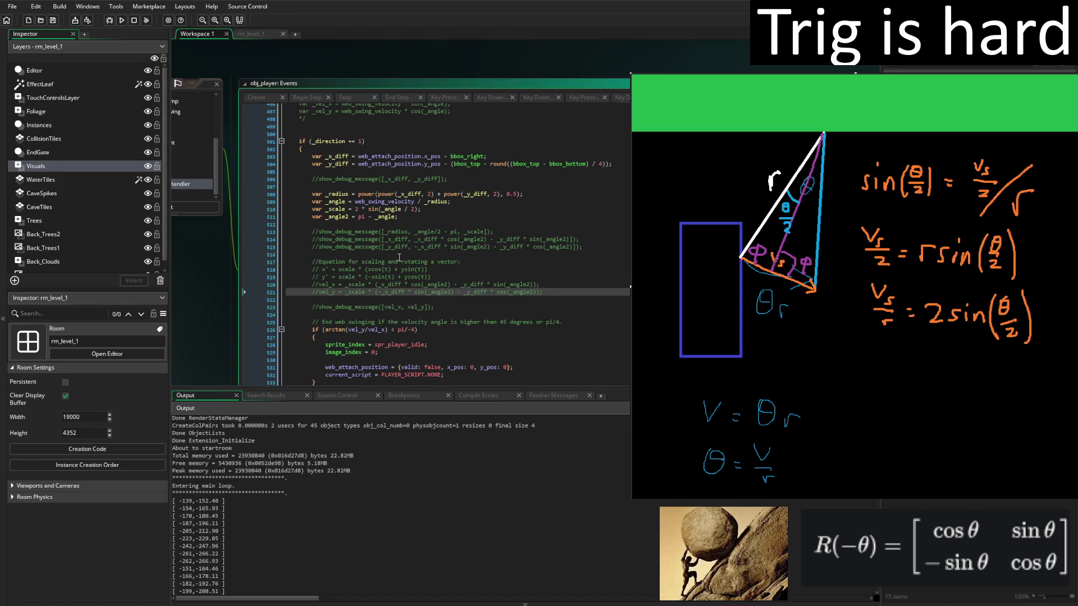
Uncomment the line-513 debug print and make it print _angle2 instead of _angle/2 - pi.
click(319, 232)
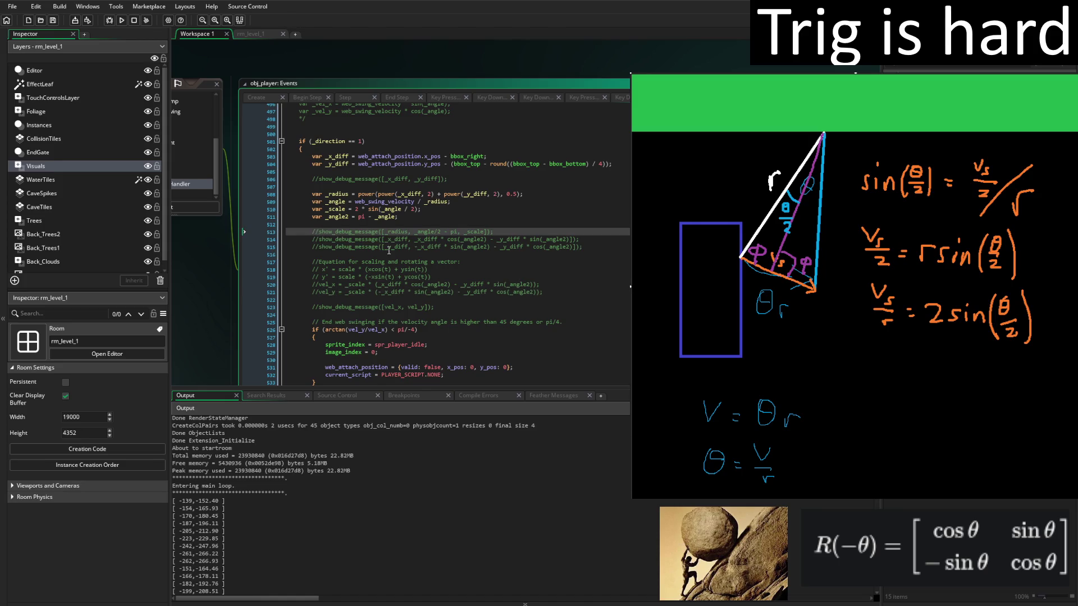
key(BackSpace)
key(BackSpace)
drag(430, 232, 444, 232)
text(2)
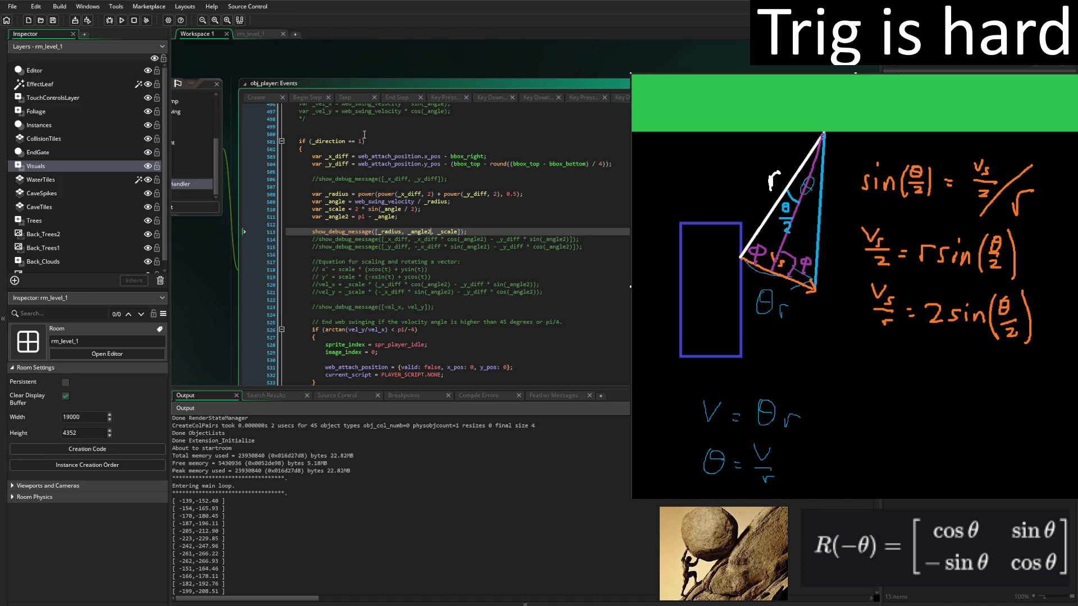
Rerun the game and inspect the output triplet 90.51, 2.92, 0.22.
click(120, 22)
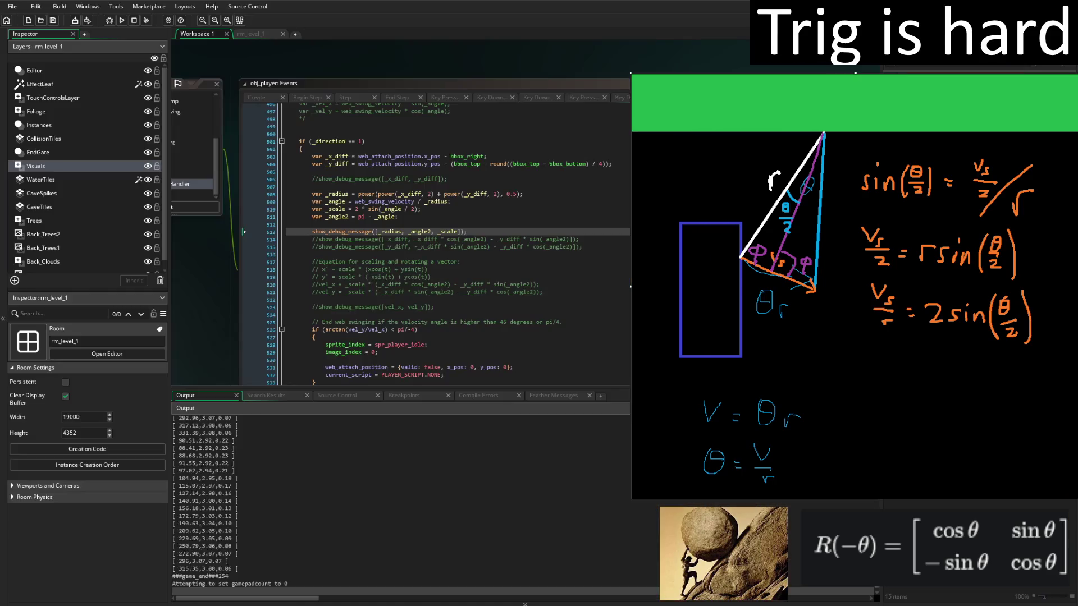
scroll(361, 515, up, 3)
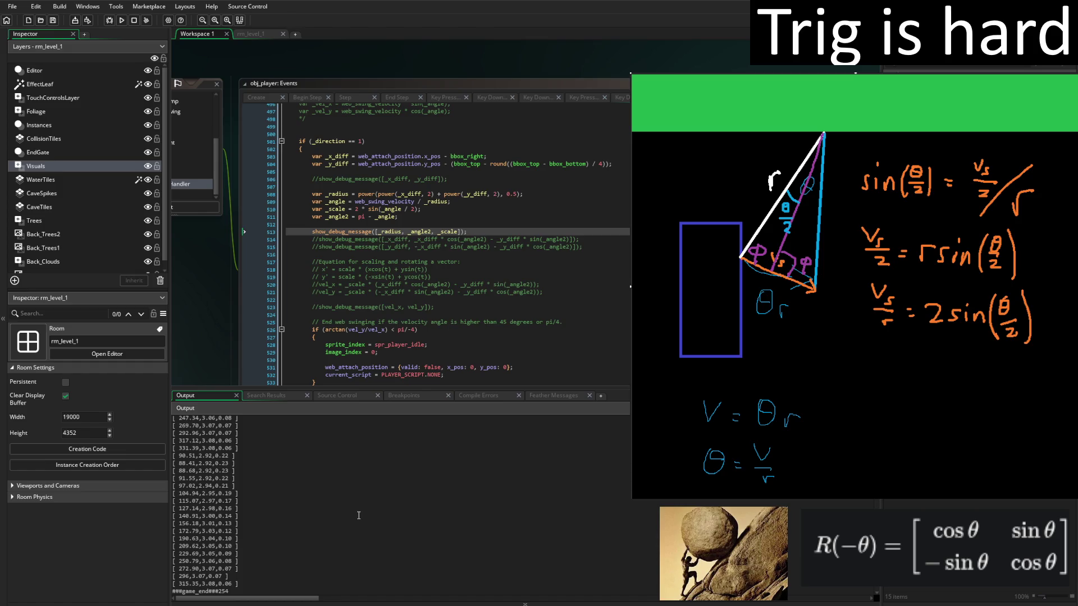
click(239, 456)
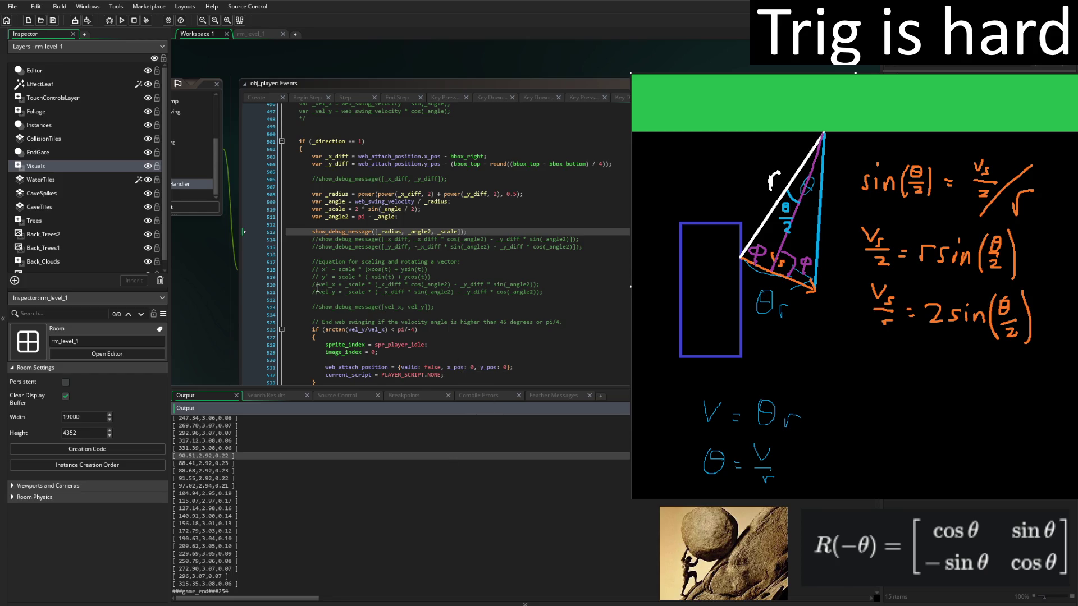
Below the rotation equations, add vel_x = _scale * _x_diff and vel_y = _scale * _y_diff using autocomplete.
click(550, 292)
key(Return)
key(Return)
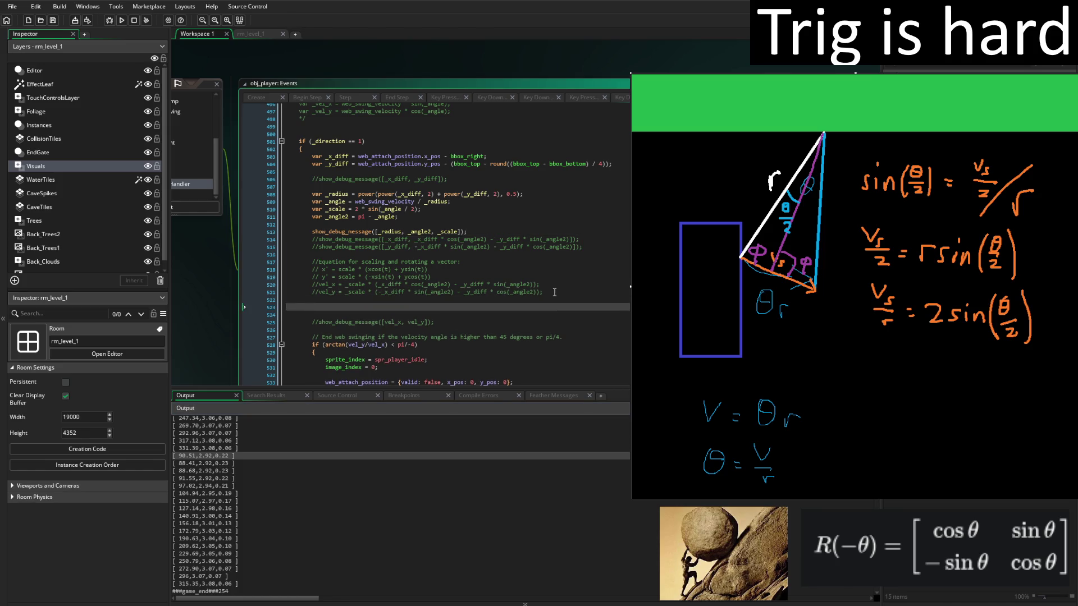
text(vel_x)
text( =)
text(_scale *)
text(_x_diff;)
key(Return)
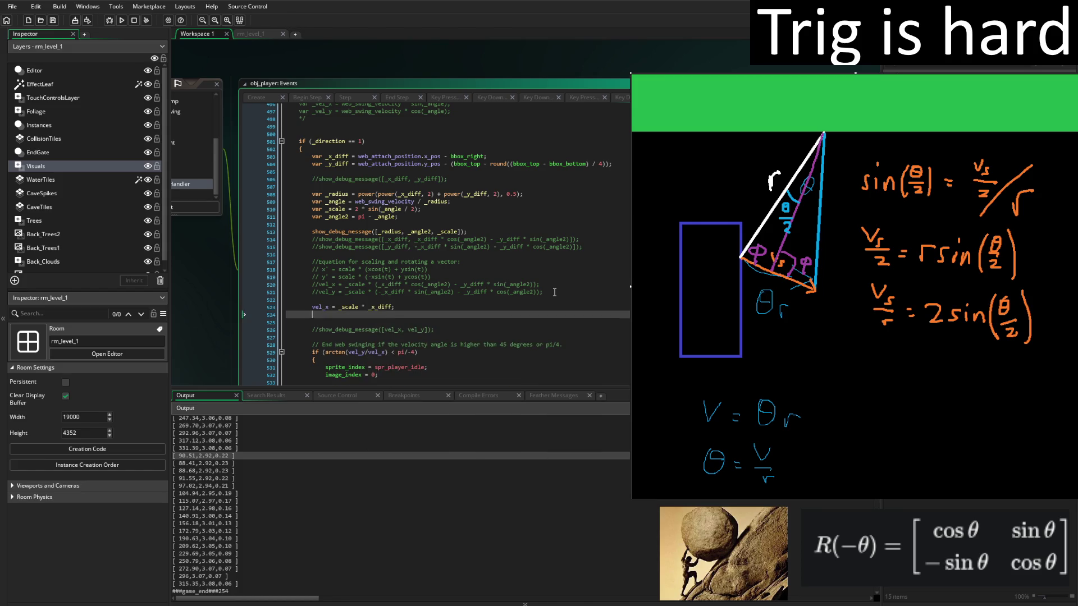
text(vel)
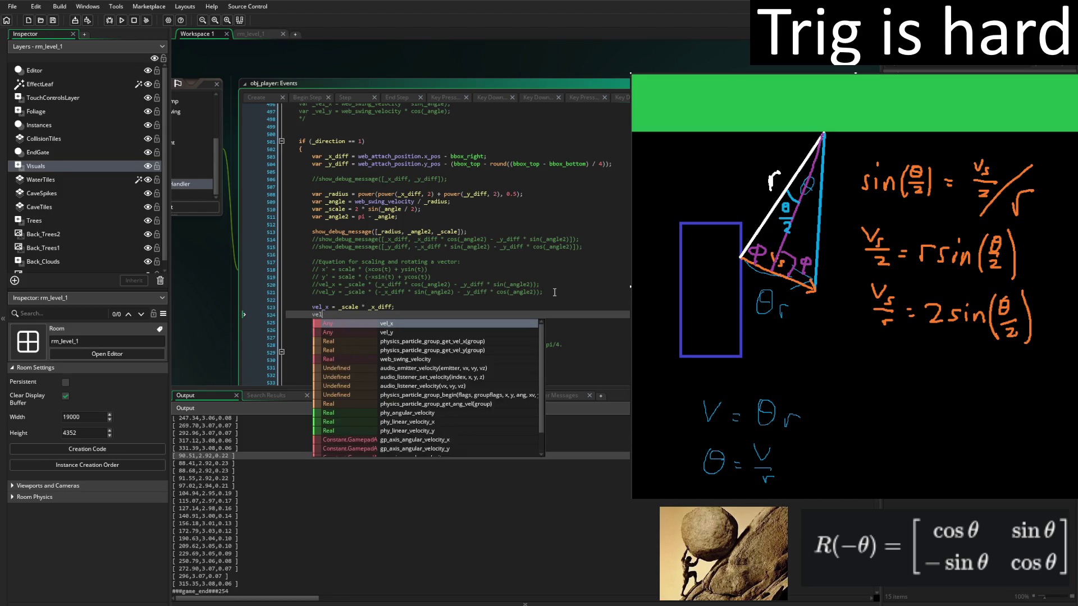
text(_y = )
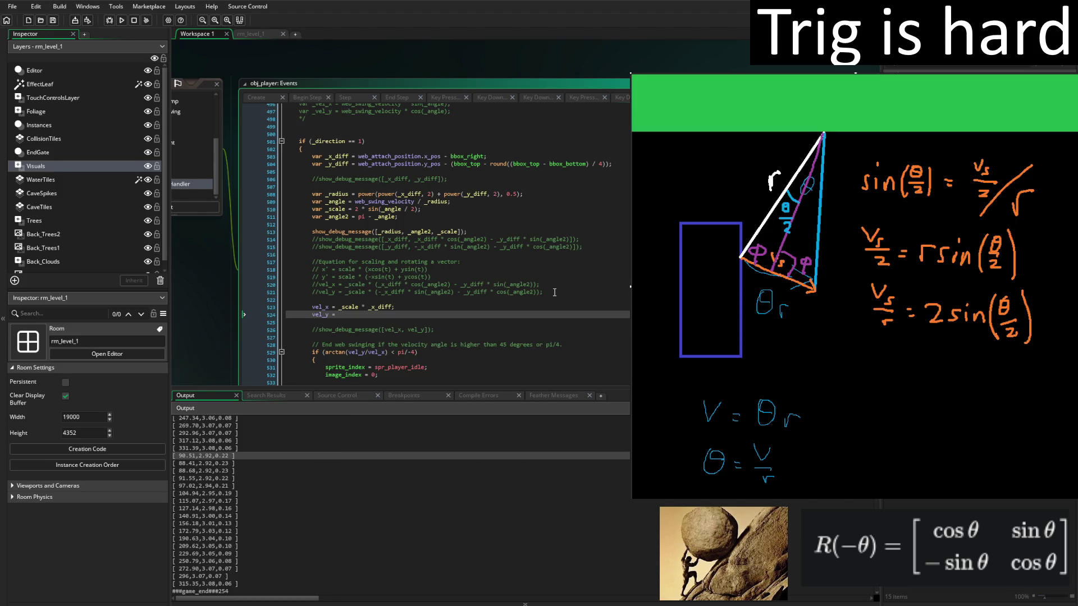
text(_scale * )
text(_y)
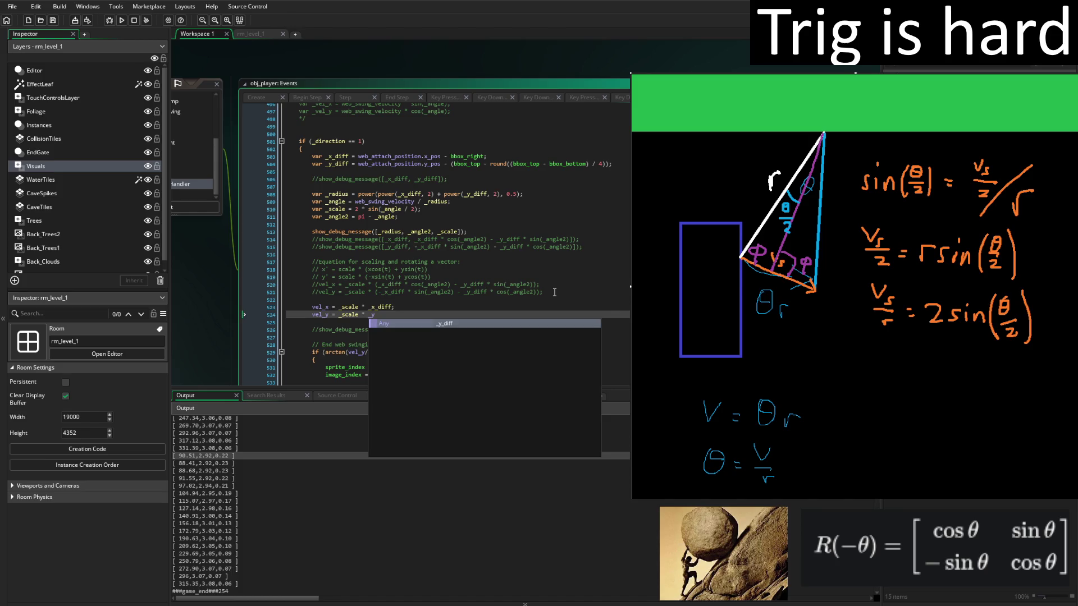
key(Return)
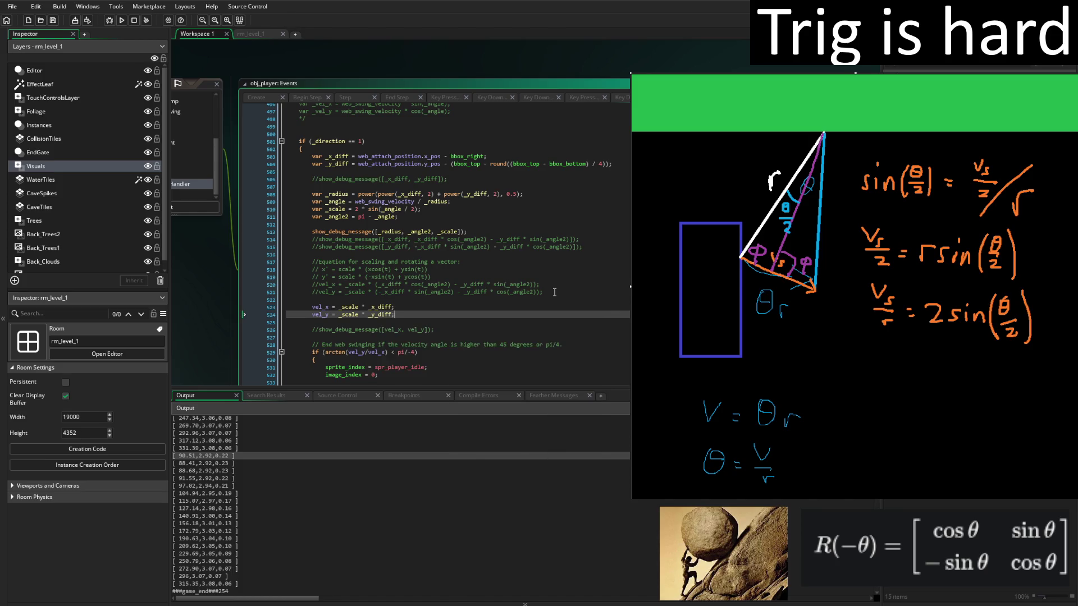
Run the game, walk left, jump twice toward the ! block, walk right onto the ledge, then close it.
click(121, 21)
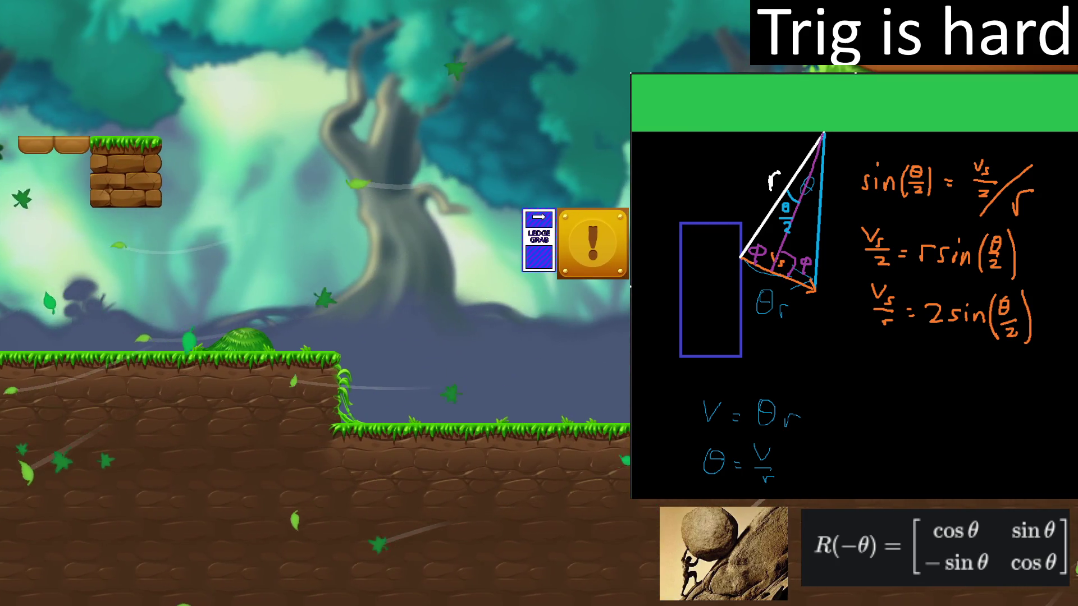
key(Left)
key(space)
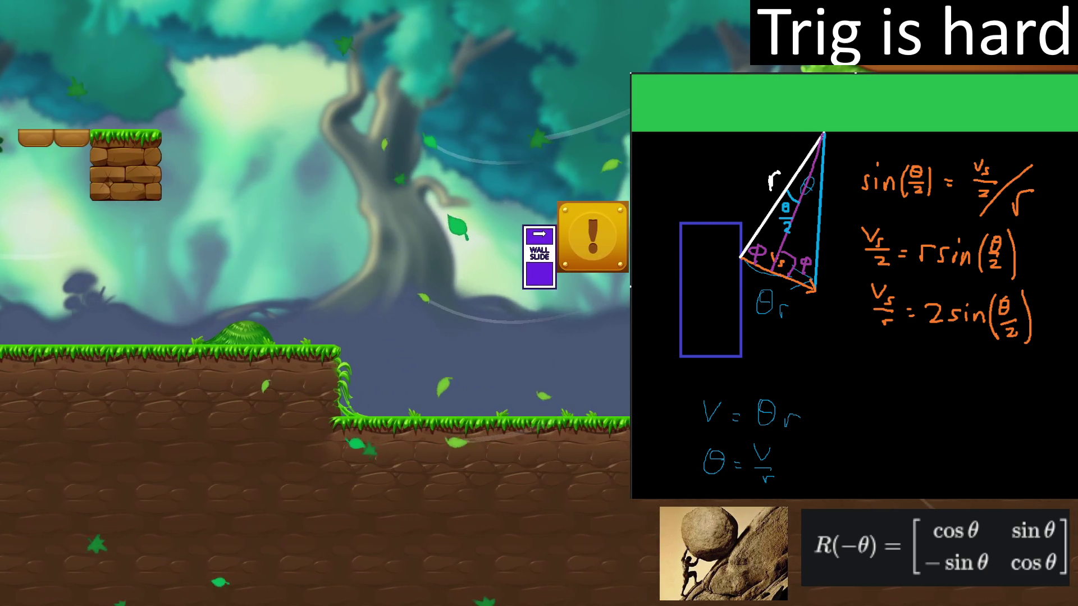
key(space)
key(Right)
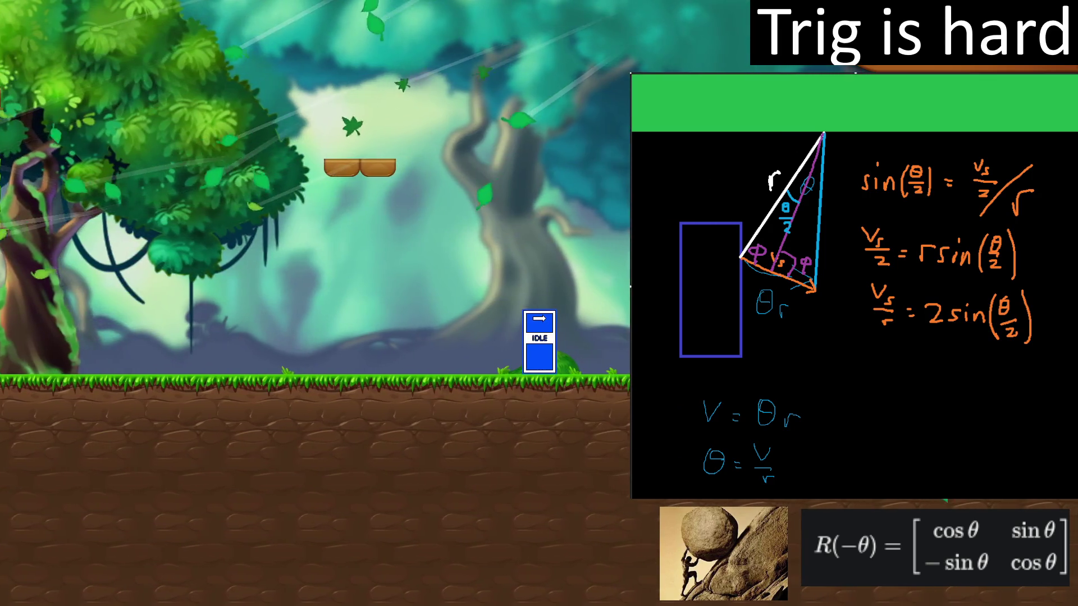
key(Escape)
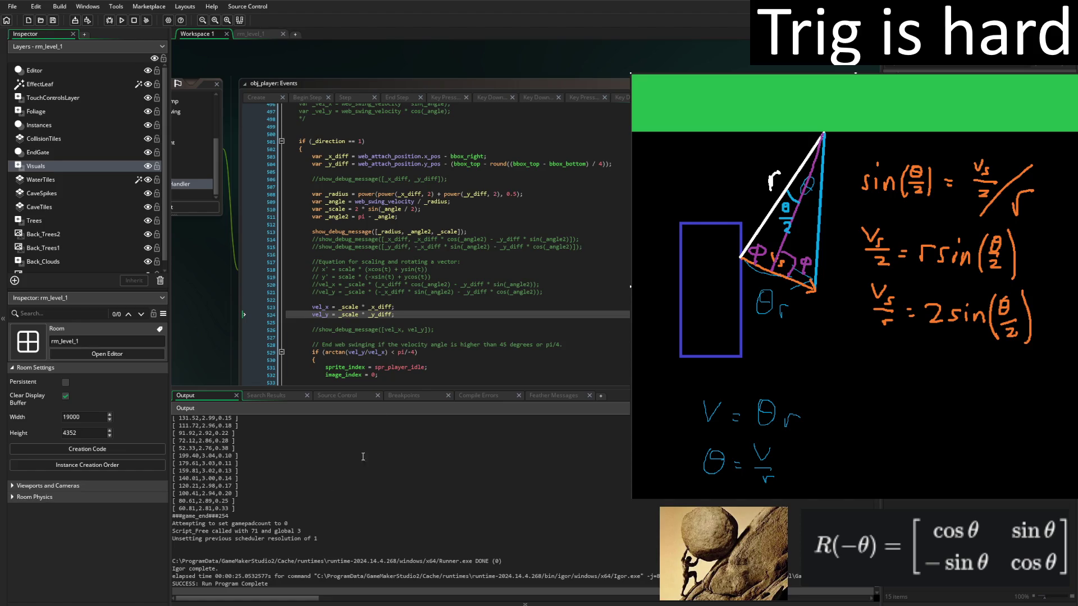
click(414, 313)
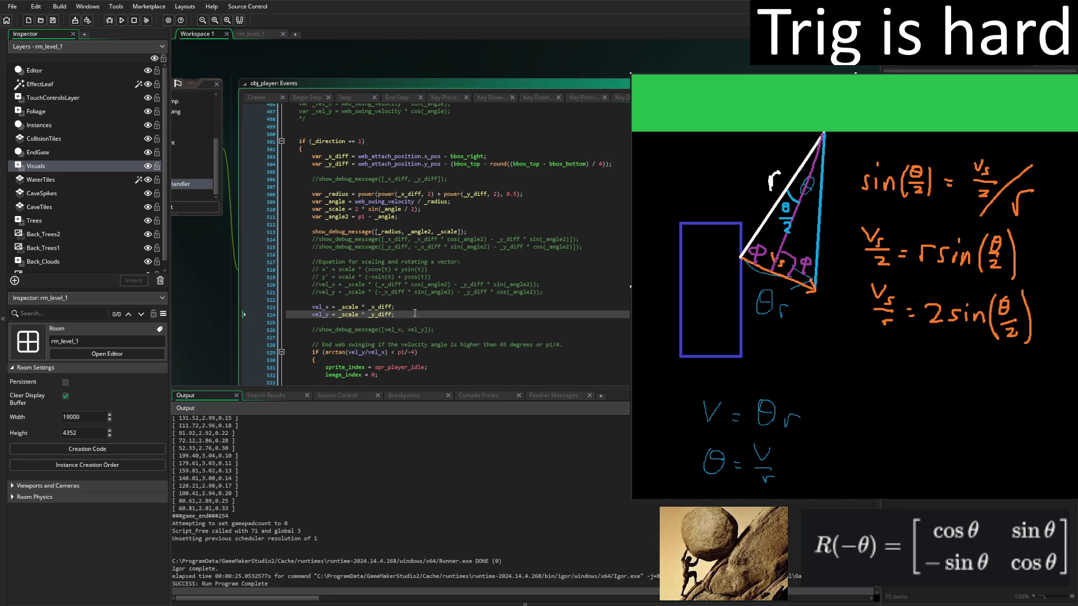
click(457, 284)
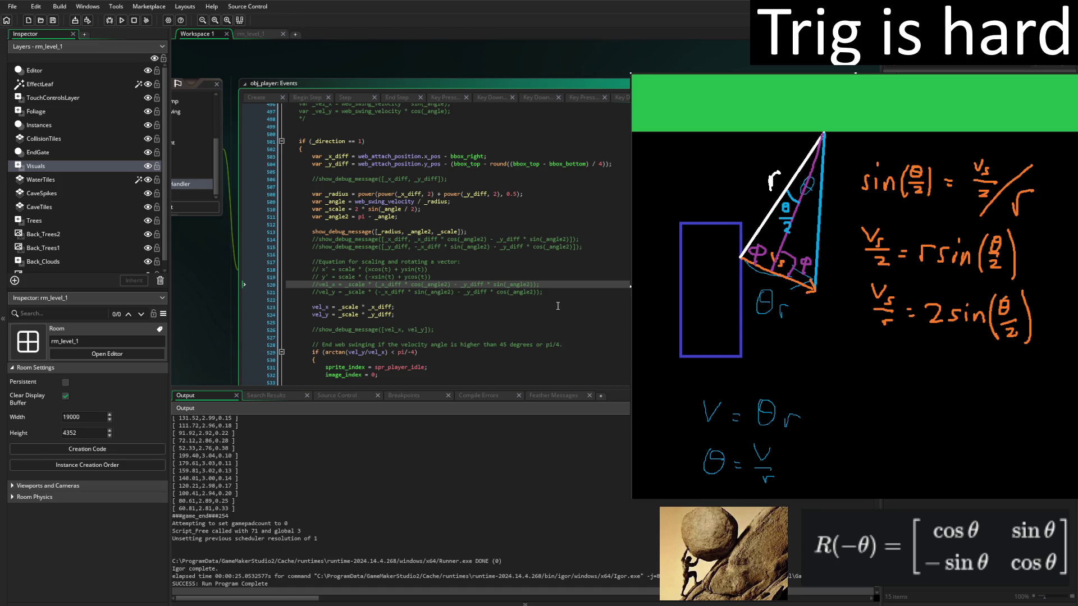
On line 524, swap vel_y's * for a minus sign, then restore the *.
click(368, 315)
key(BackSpace)
key(BackSpace)
text(-)
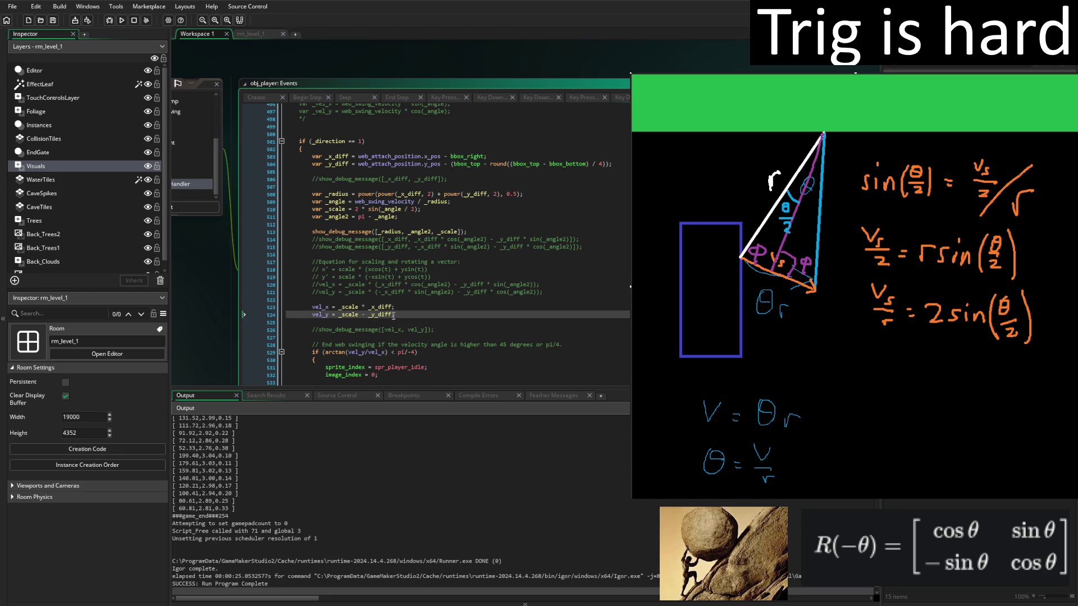
key(BackSpace)
text(*)
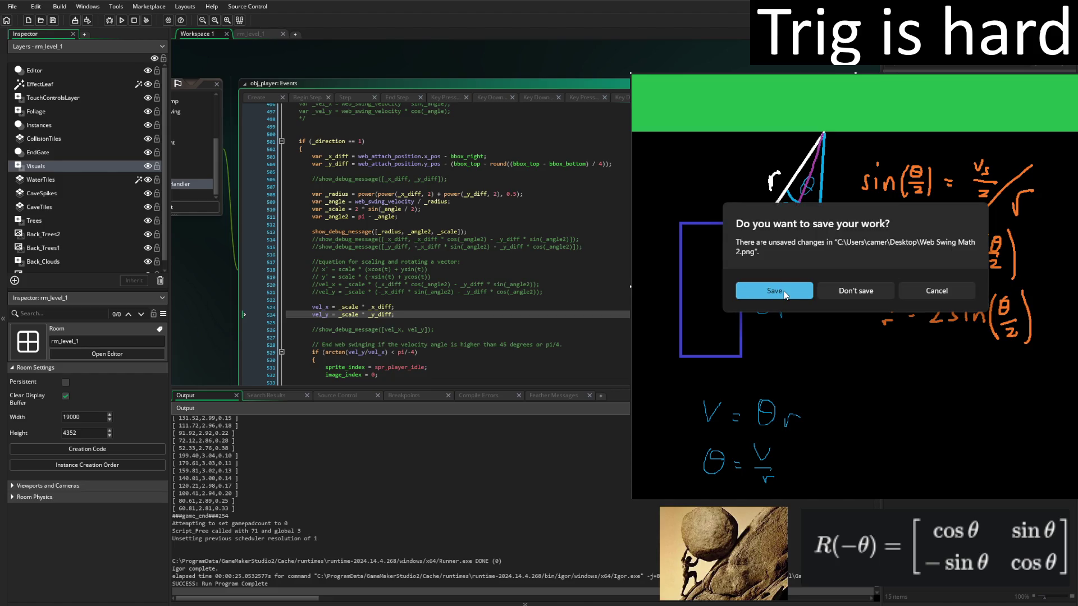
Save the old diagram as Web Swing Math 2.png and get a fresh blank canvas.
click(834, 293)
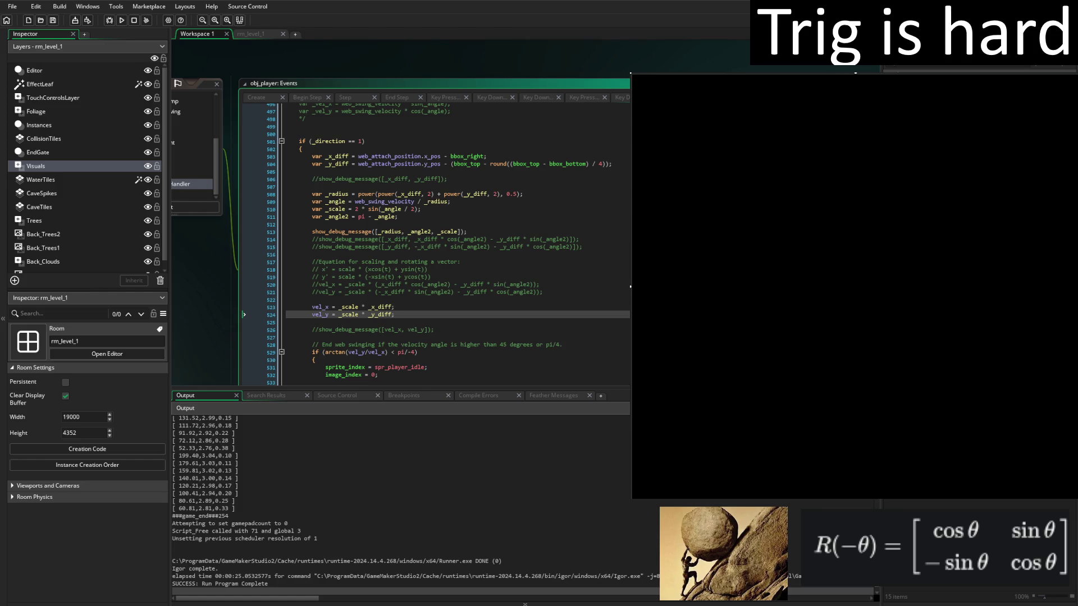
Draw a white line and a blue line down from a shared top point, then try enclosing blue circles.
mouse_move(854, 76)
mouse_down()
mouse_move(772, 314)
mouse_move(784, 371)
mouse_up()
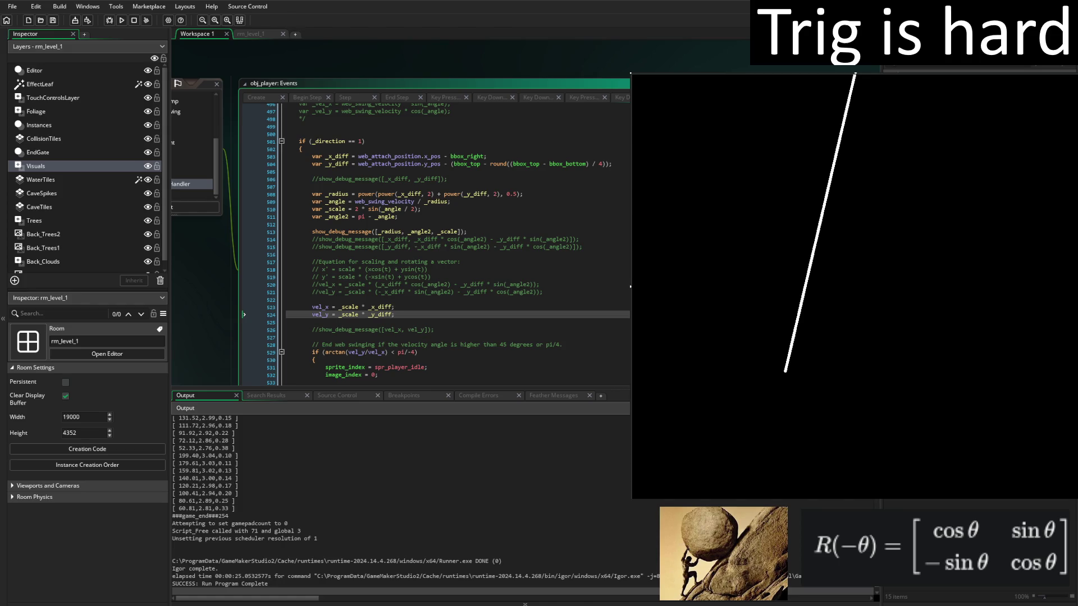
mouse_move(854, 76)
mouse_down()
mouse_move(960, 356)
mouse_move(934, 371)
mouse_up()
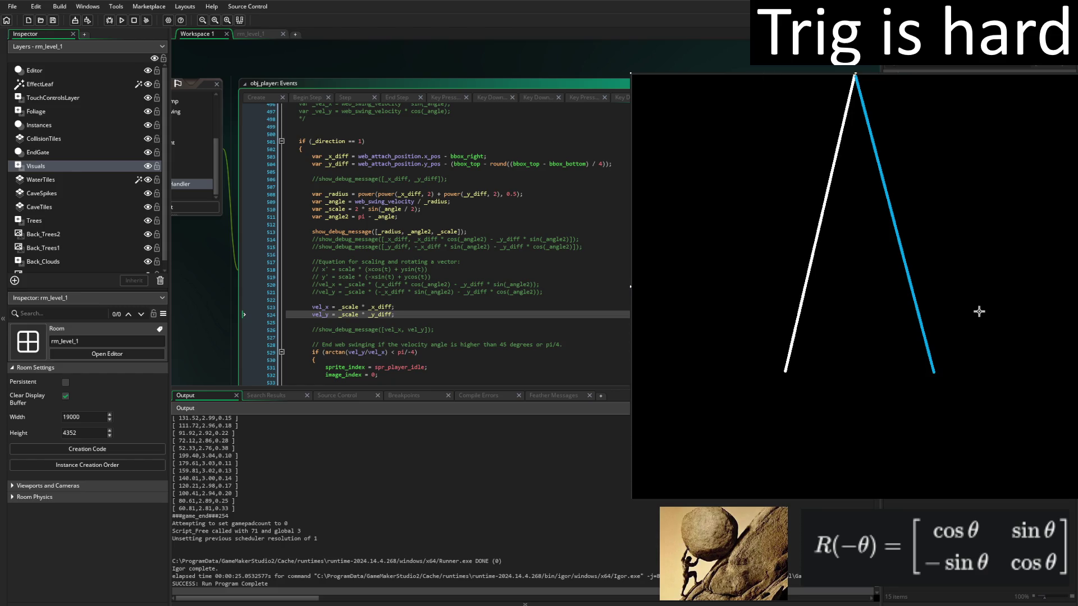
mouse_move(789, 375)
mouse_down()
mouse_move(918, 209)
mouse_move(1042, 111)
mouse_up()
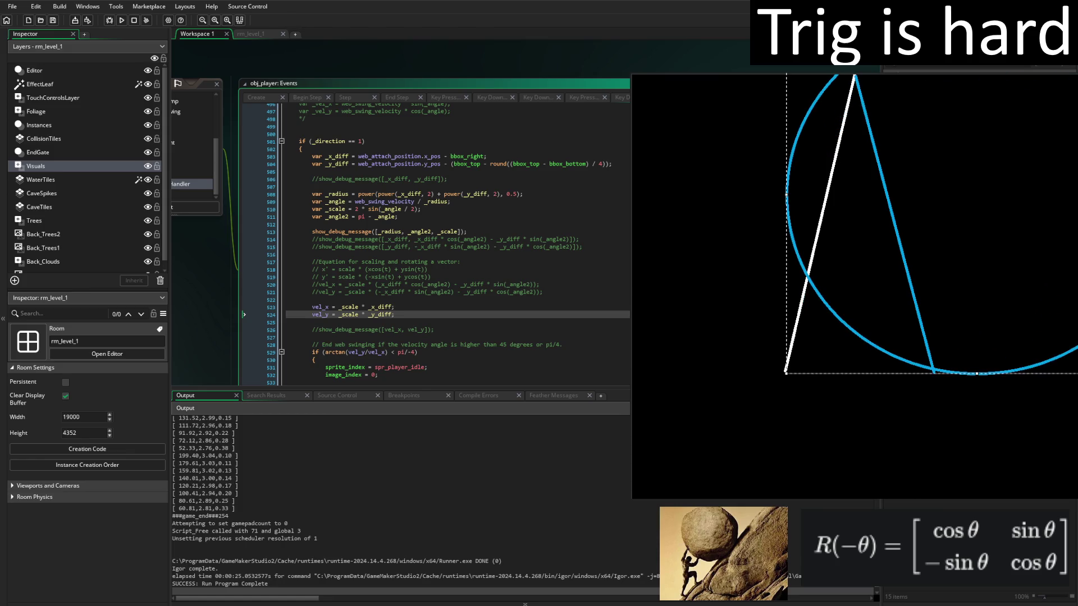
mouse_move(645, 485)
mouse_down()
mouse_move(892, 137)
mouse_move(1060, 62)
mouse_up()
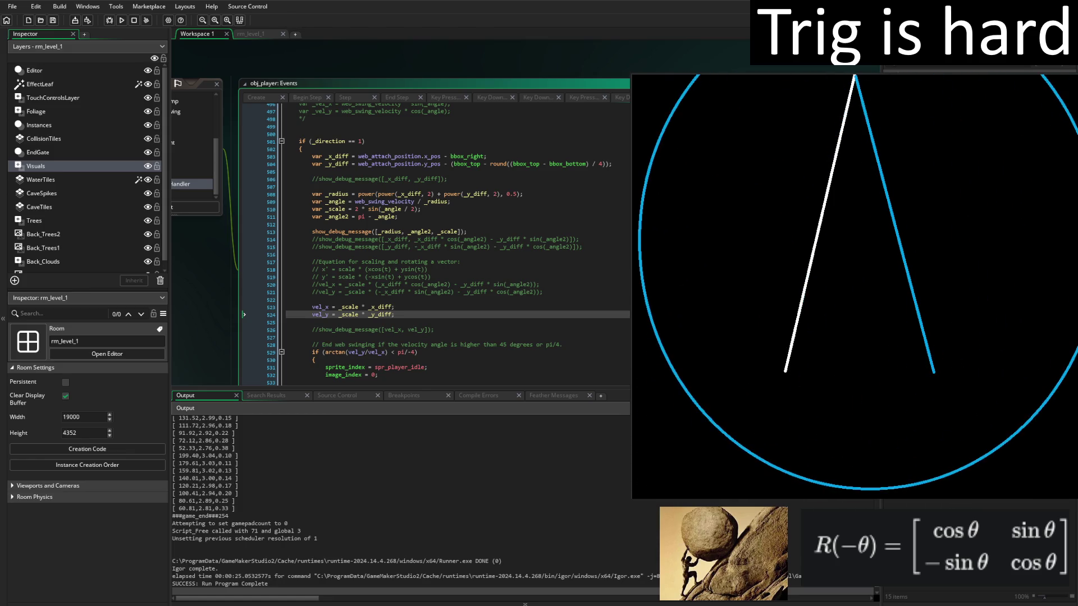
mouse_move(641, 372)
mouse_down()
mouse_move(1075, 68)
mouse_move(1077, 5)
mouse_up()
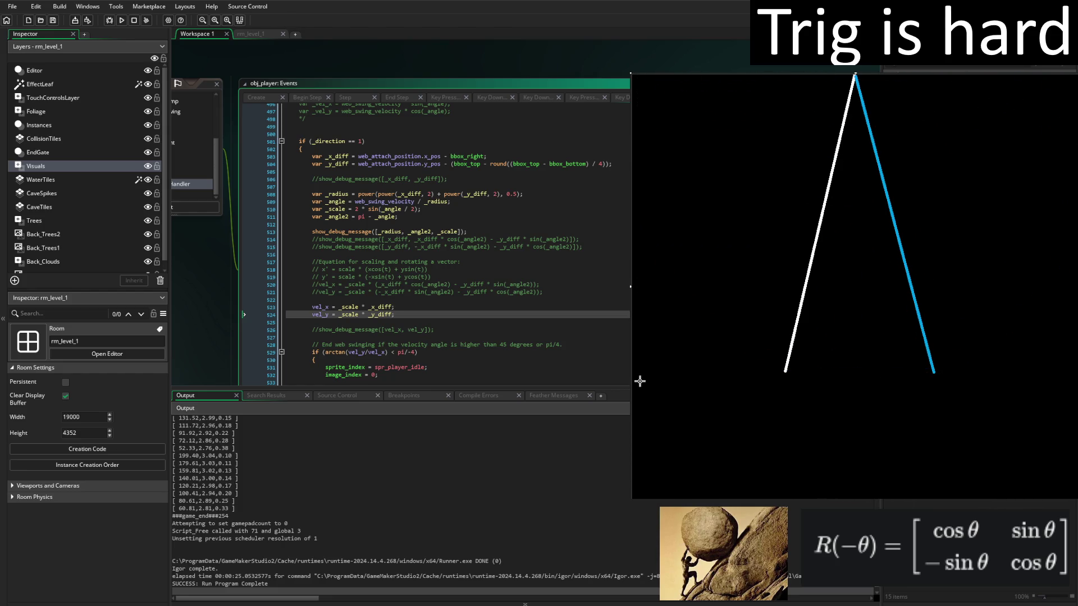
Draw a large red circle around the triangle, near the lines' lower ends.
mouse_move(639, 382)
mouse_down()
mouse_move(1016, 91)
mouse_move(1075, 3)
mouse_move(1049, 0)
mouse_up()
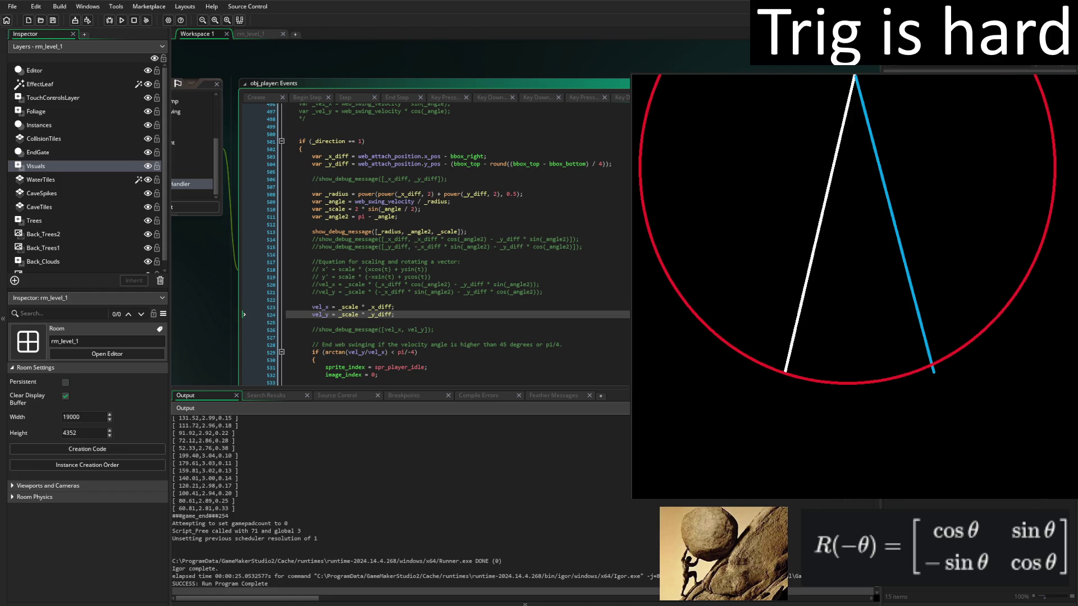
mouse_move(698, 372)
mouse_down()
mouse_move(1055, 73)
mouse_move(1010, 68)
mouse_up()
mouse_move(700, 382)
mouse_down()
mouse_move(960, 117)
mouse_move(1055, 39)
mouse_move(1030, 56)
mouse_up()
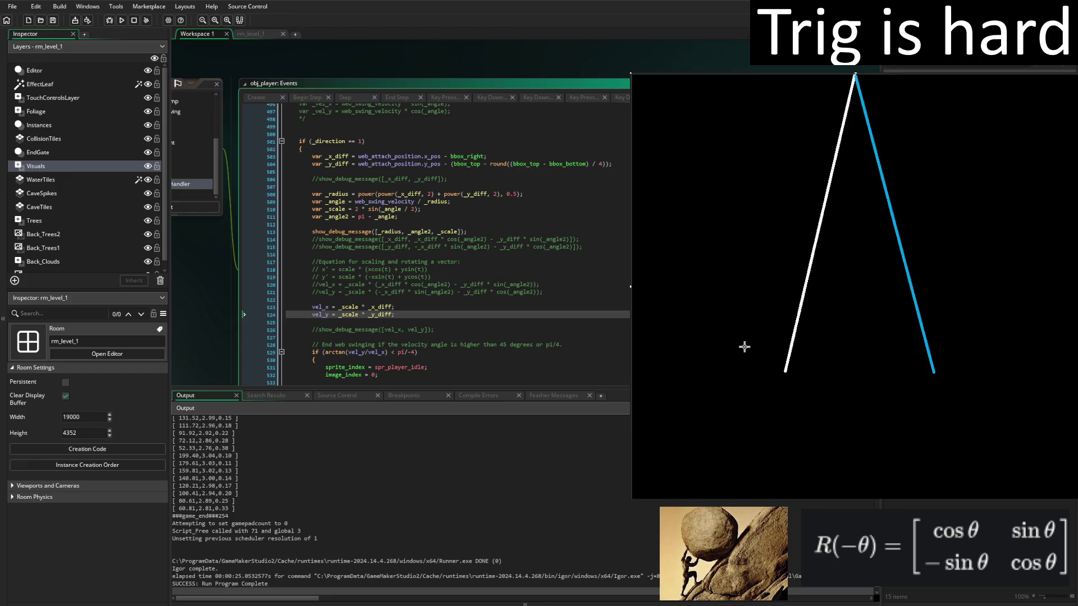
drag(720, 400, 772, 468)
mouse_move(635, 496)
mouse_down()
mouse_move(988, 163)
mouse_move(1047, 84)
mouse_move(1074, 77)
mouse_up()
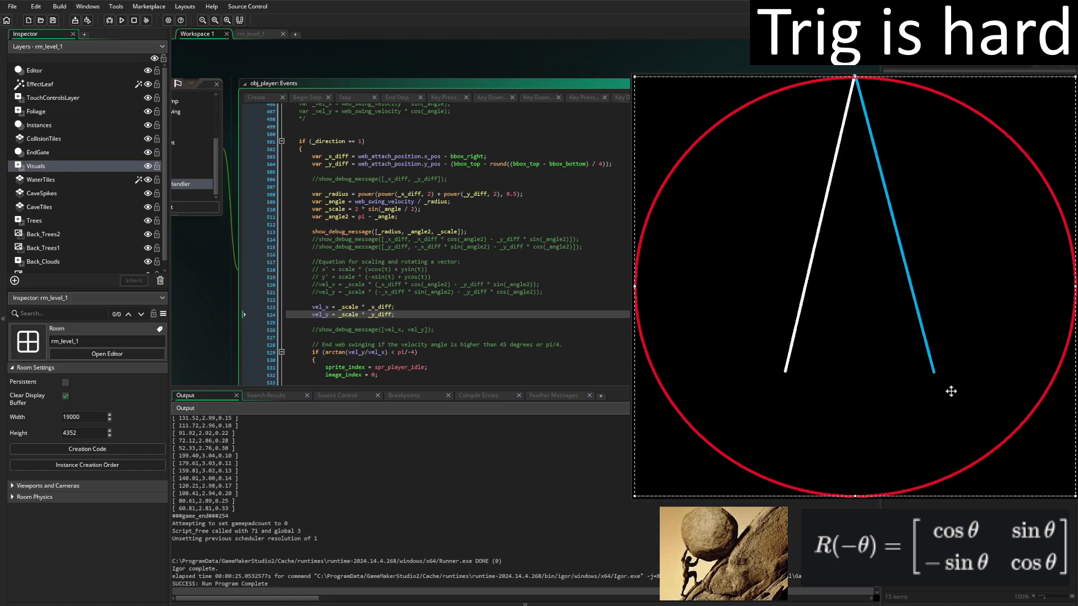
Fit the red circle to both line ends, then erase all but the bottom arc between them.
mouse_move(635, 79)
mouse_down()
mouse_move(584, 67)
mouse_move(690, 91)
mouse_move(481, 8)
mouse_up()
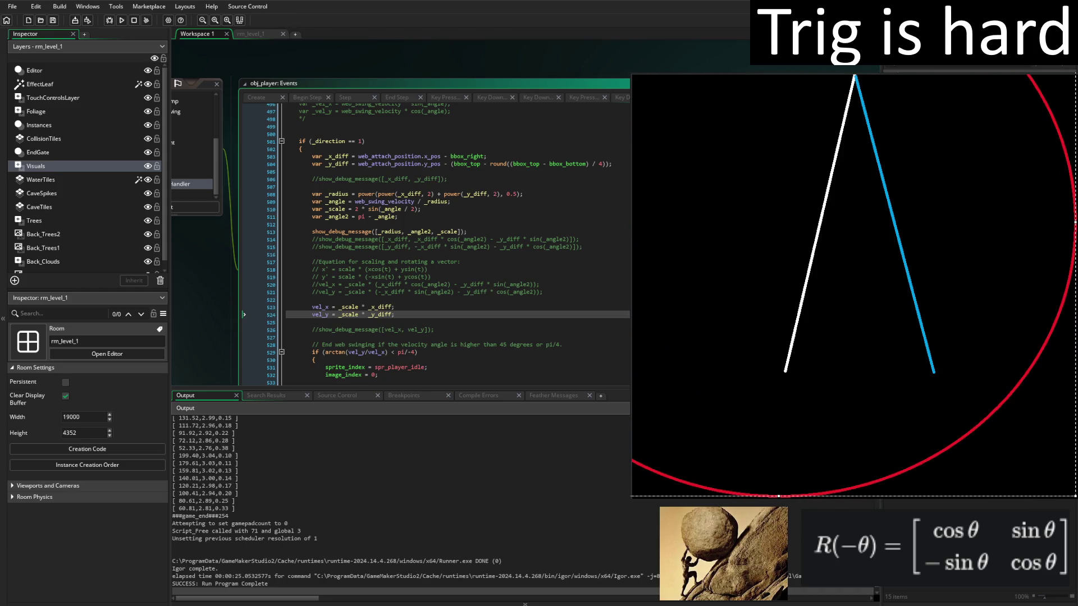
drag(1018, 341, 1077, 230)
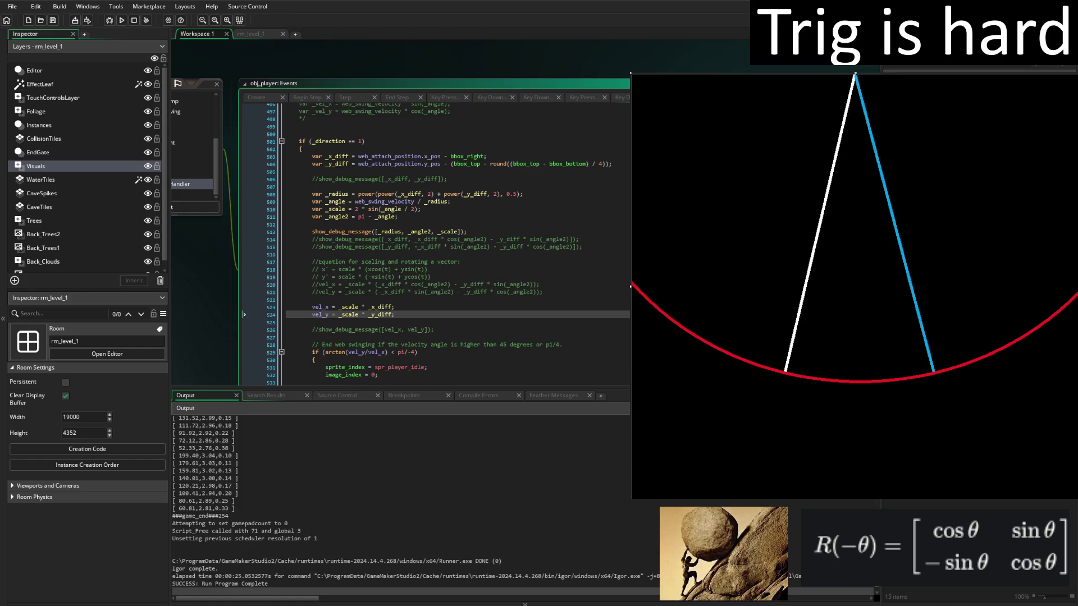
mouse_move(651, 298)
mouse_down()
mouse_move(656, 307)
mouse_move(633, 283)
mouse_move(668, 305)
mouse_move(681, 335)
mouse_up()
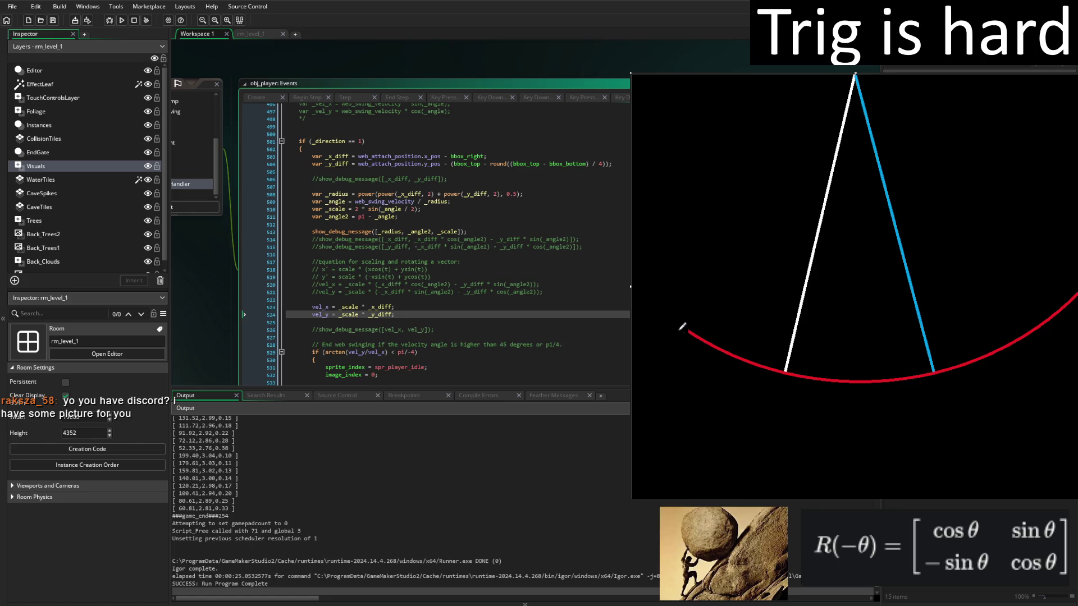
mouse_move(701, 293)
mouse_down()
mouse_move(699, 348)
mouse_move(716, 335)
mouse_move(732, 352)
mouse_up()
drag(751, 362, 785, 371)
mouse_move(1075, 291)
mouse_down()
mouse_move(1034, 335)
mouse_move(942, 371)
mouse_up()
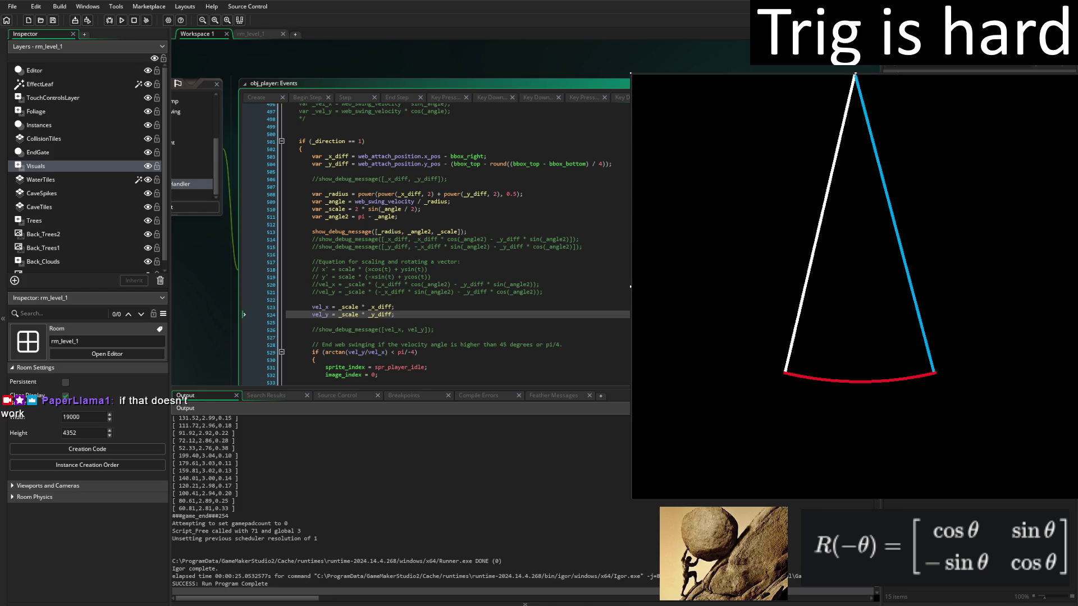
Draw an orange base chord, an orange vertical bisector from the apex, and a right-angle square at its foot.
drag(785, 372, 933, 372)
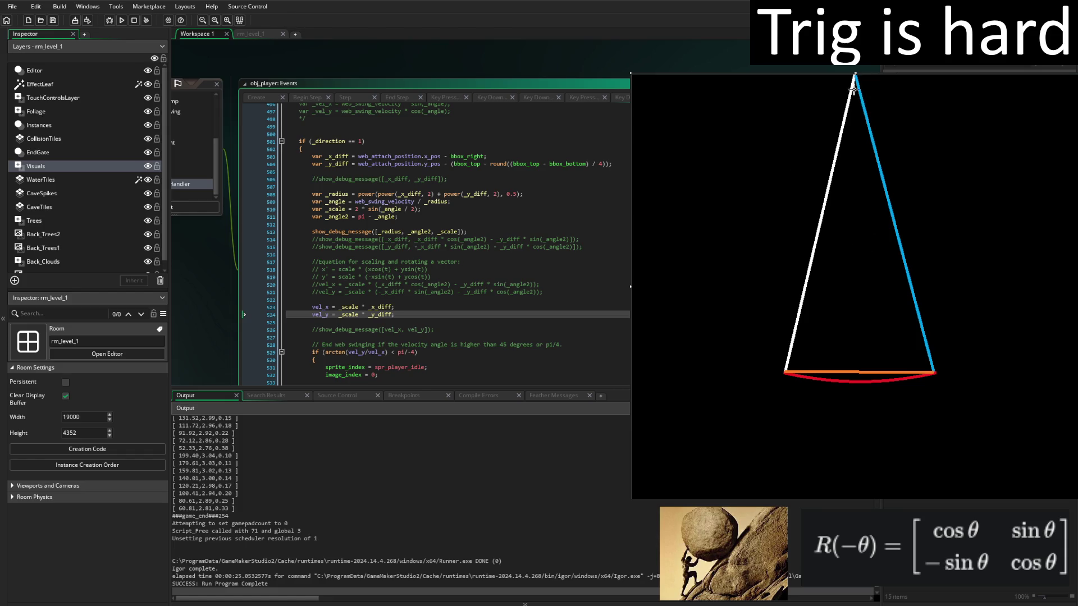
drag(854, 75, 858, 371)
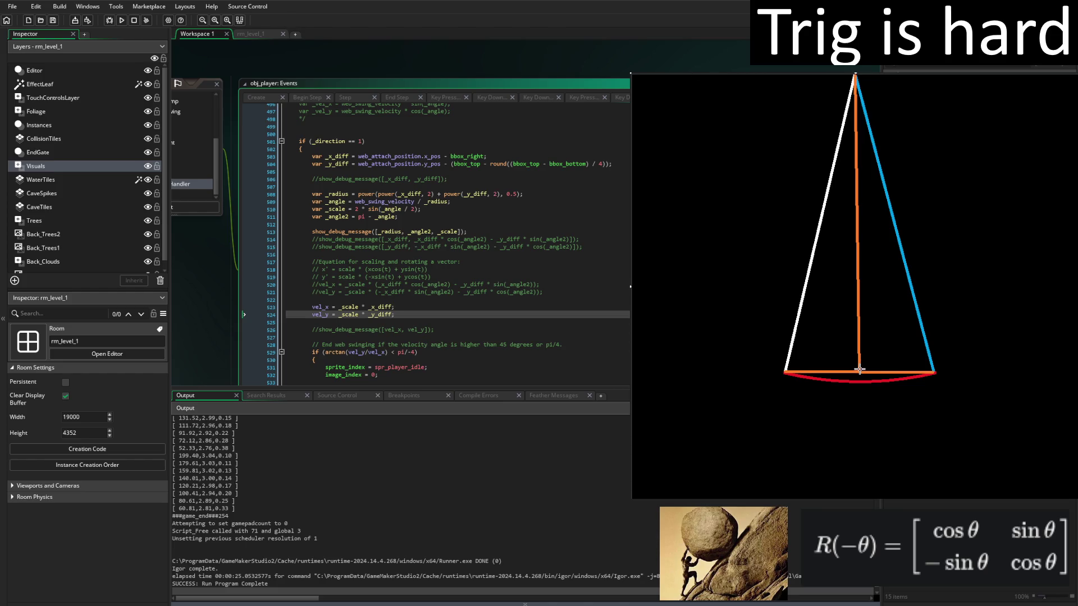
drag(859, 369, 877, 355)
Finalize the right-angle square and add a small green θ mark near the apex.
key(Escape)
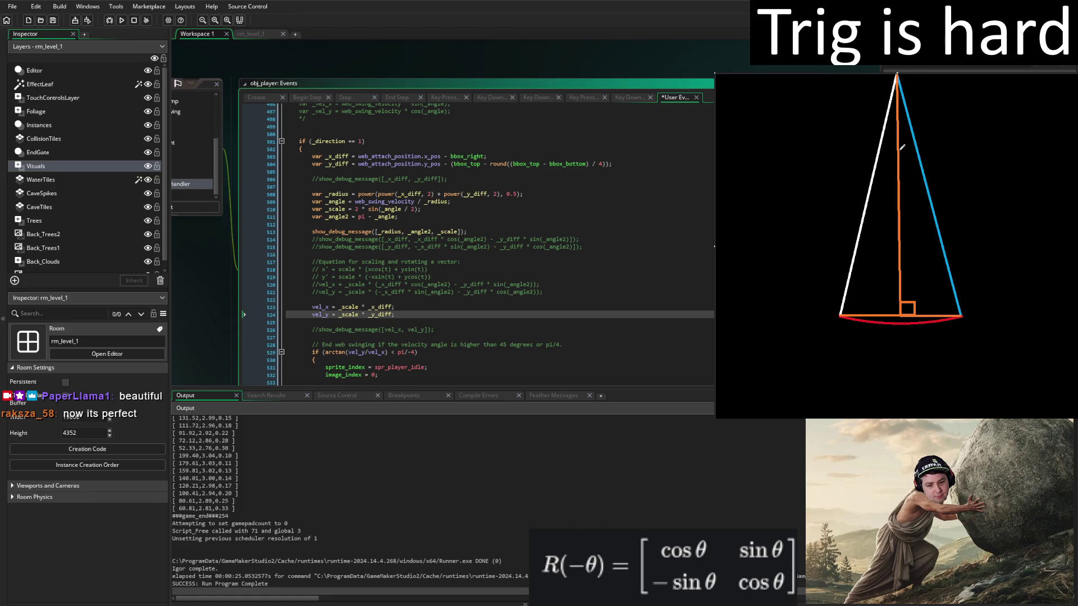
drag(892, 133, 890, 135)
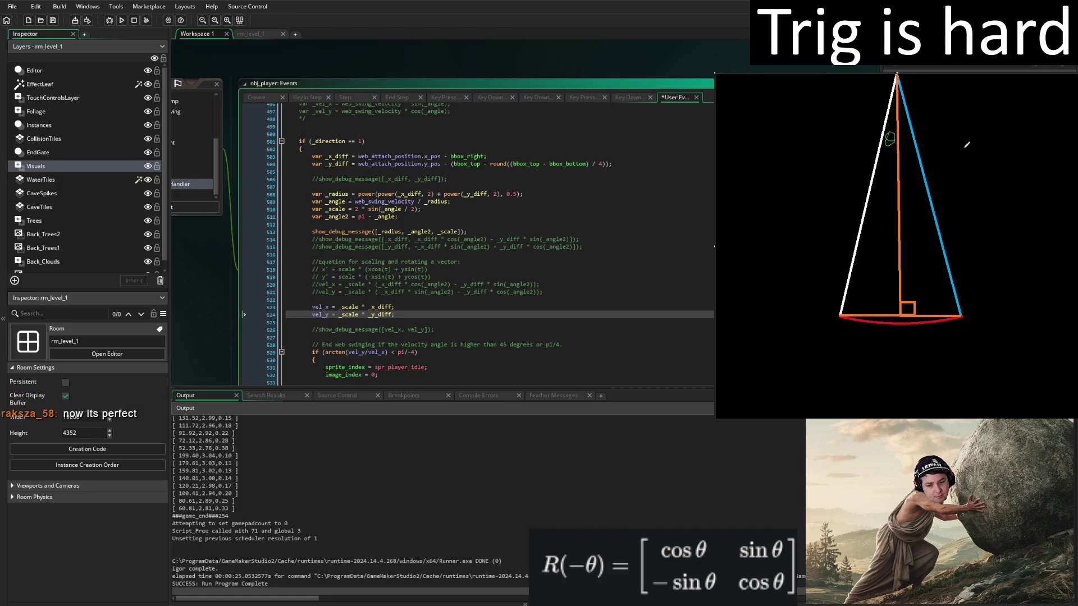
Replace the θ mark with green arcs for the full apex angle and the half angle θ/2.
key(ctrl+z)
key(ctrl+z)
key(ctrl+y)
mouse_move(887, 116)
mouse_down()
mouse_move(911, 120)
mouse_move(903, 147)
mouse_move(909, 140)
mouse_up()
mouse_move(878, 156)
mouse_down()
mouse_move(896, 166)
mouse_move(881, 181)
mouse_move(889, 200)
mouse_up()
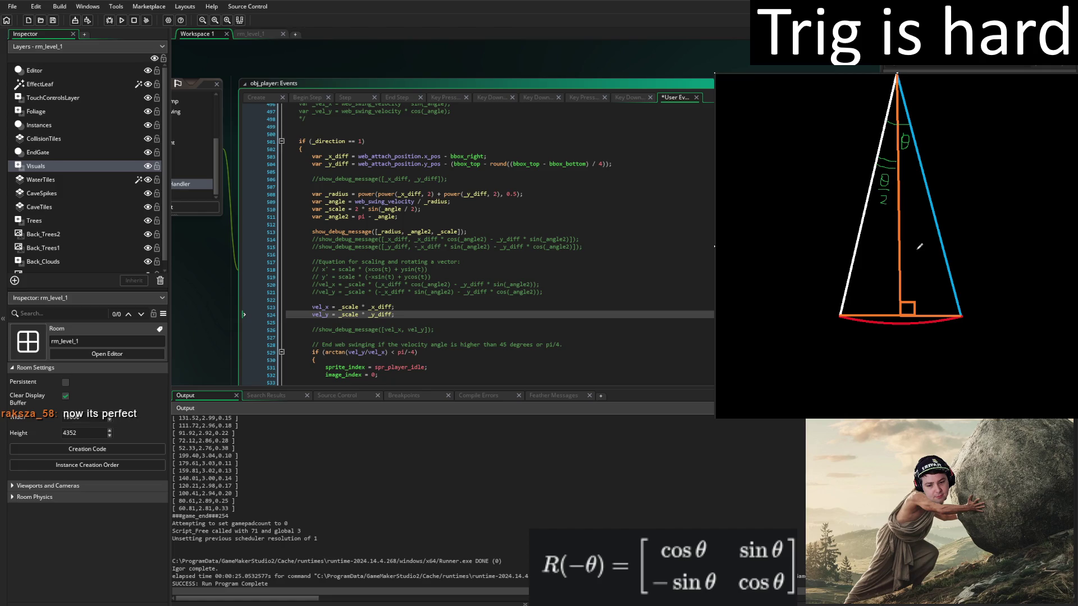